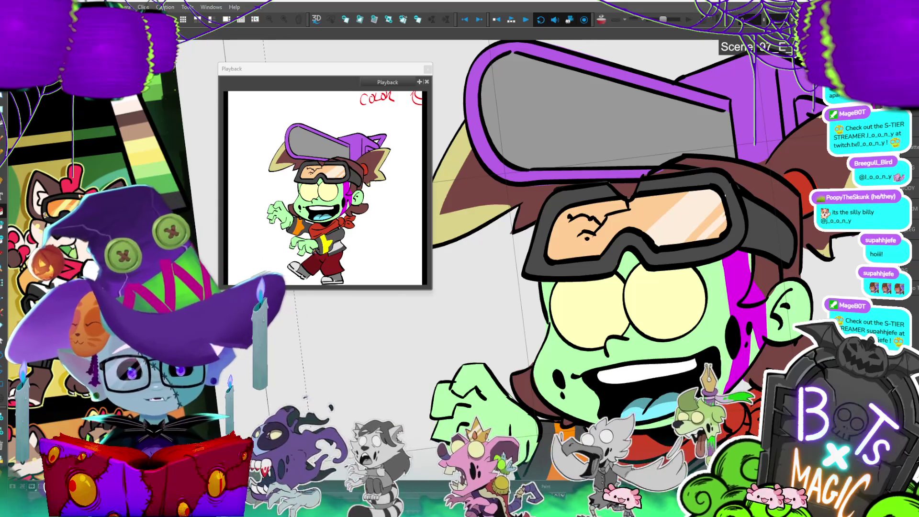
- Zoom out to the full zombie character, step forward two frames, and pan it left
{"action": "scroll", "coordinate": [575, 216], "scroll_direction": "down", "scroll_amount": 3}
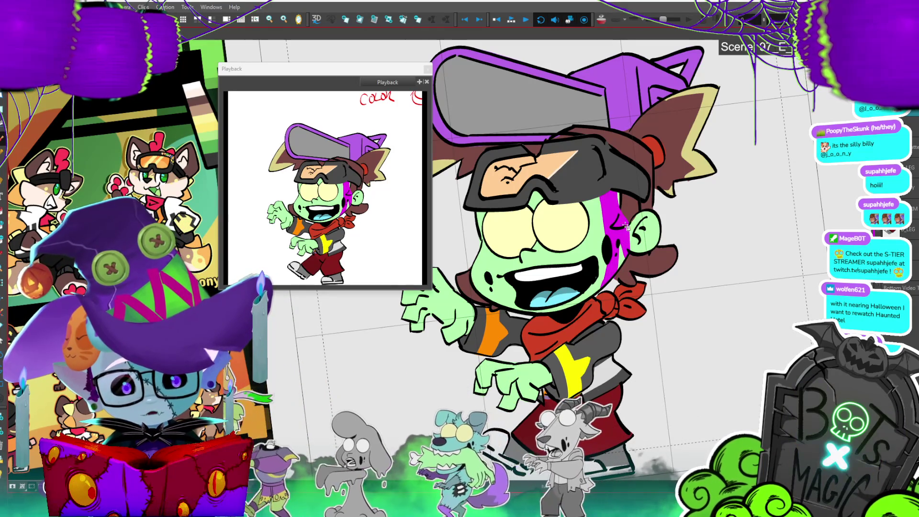
{"action": "key", "text": "."}
{"action": "key", "text": "period"}
{"action": "key", "text": "period"}
{"action": "key", "text": "period"}
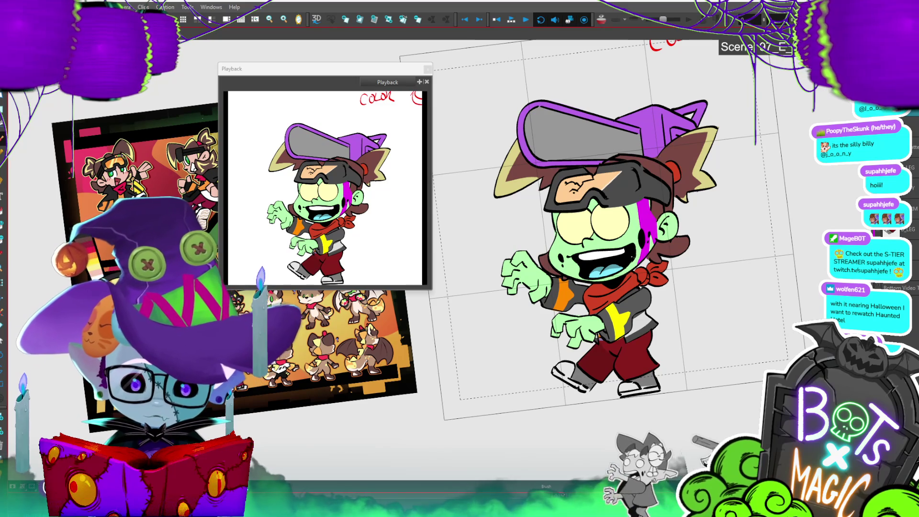
{"action": "left_click_drag", "start_coordinate": [737, 264], "coordinate": [691, 262]}
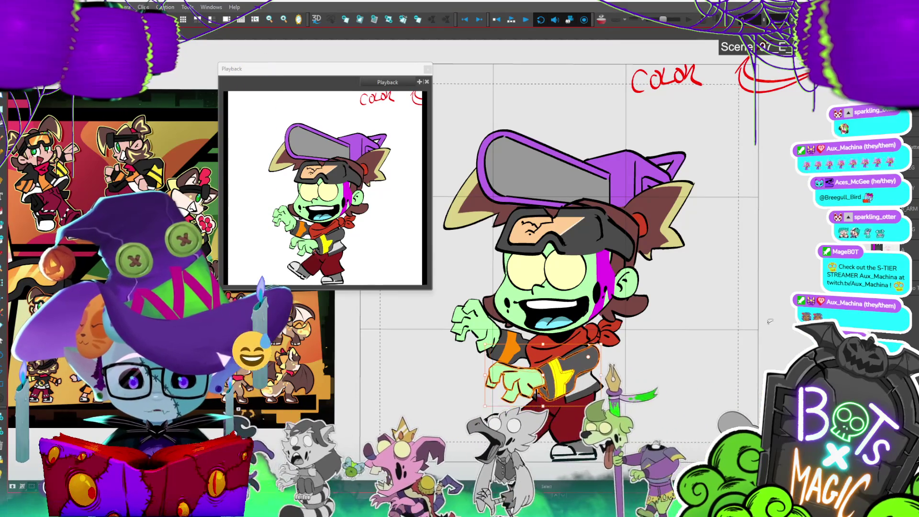
- Revert the lower reaching arm to its previous pose, deselect it, and start a goggle lens highlight
{"action": "left_click", "coordinate": [517, 379]}
{"action": "key", "text": "ctrl+z"}
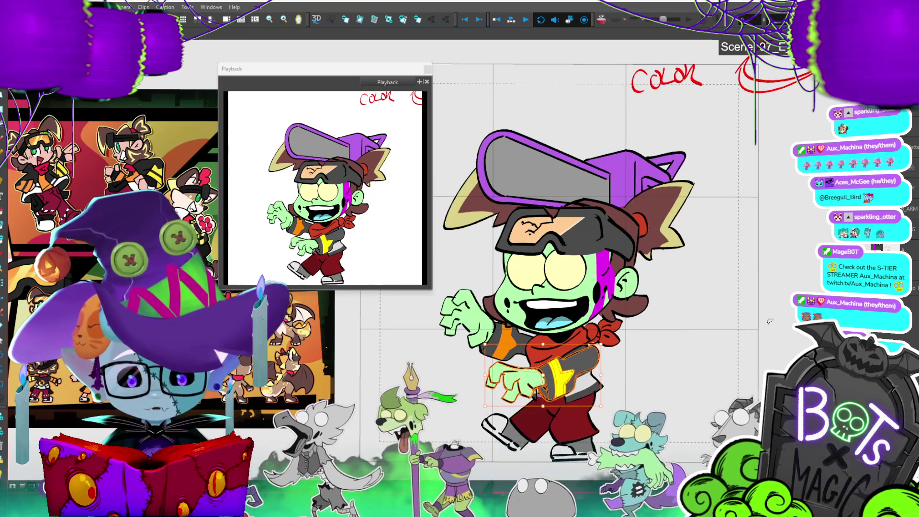
{"action": "left_click", "coordinate": [795, 353]}
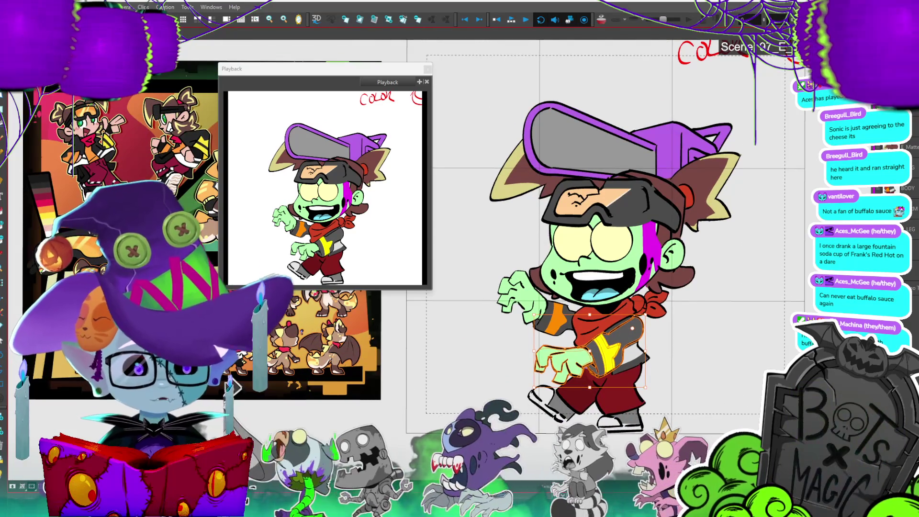
{"action": "key", "text": "Escape"}
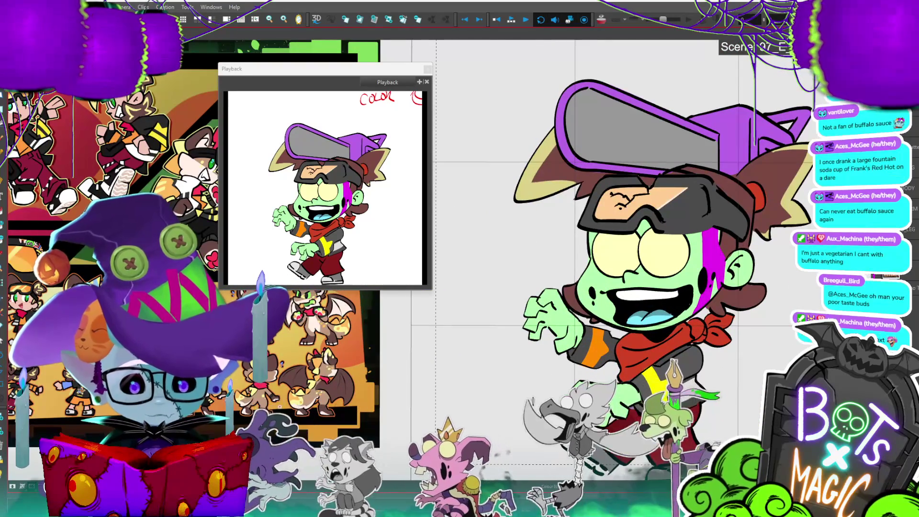
{"action": "left_click_drag", "start_coordinate": [660, 218], "coordinate": [704, 191]}
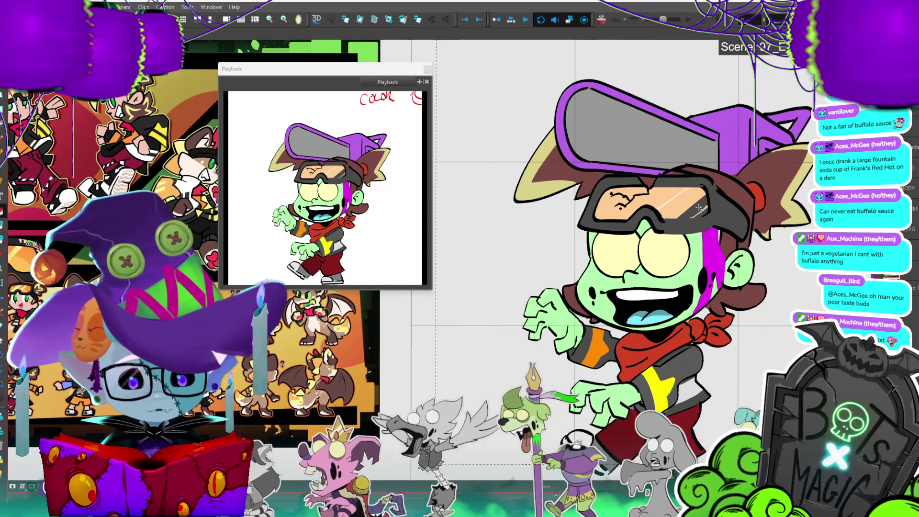
- Fill the goggle lens peach, restore the dark grey frame, and brush diagonal highlight streaks
{"action": "left_click", "coordinate": [700, 217]}
{"action": "left_click", "coordinate": [704, 212]}
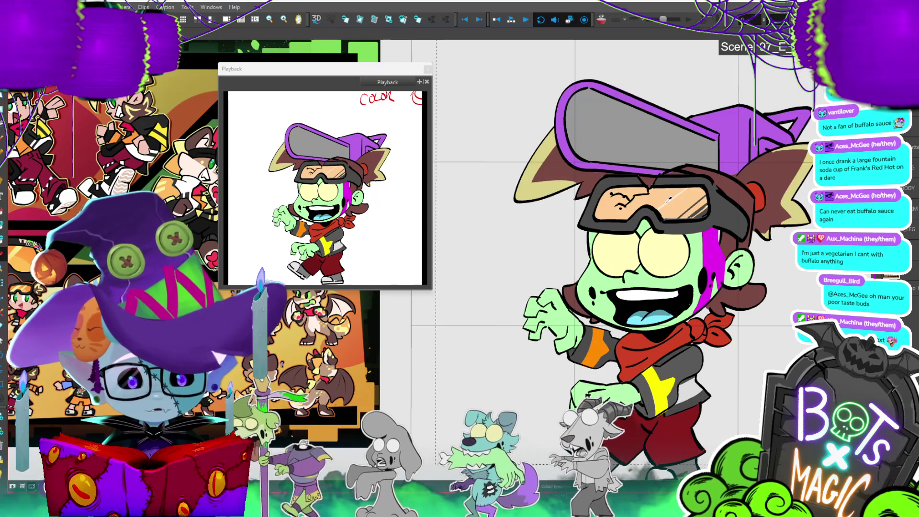
{"action": "scroll", "coordinate": [678, 206], "scroll_direction": "up", "scroll_amount": 3}
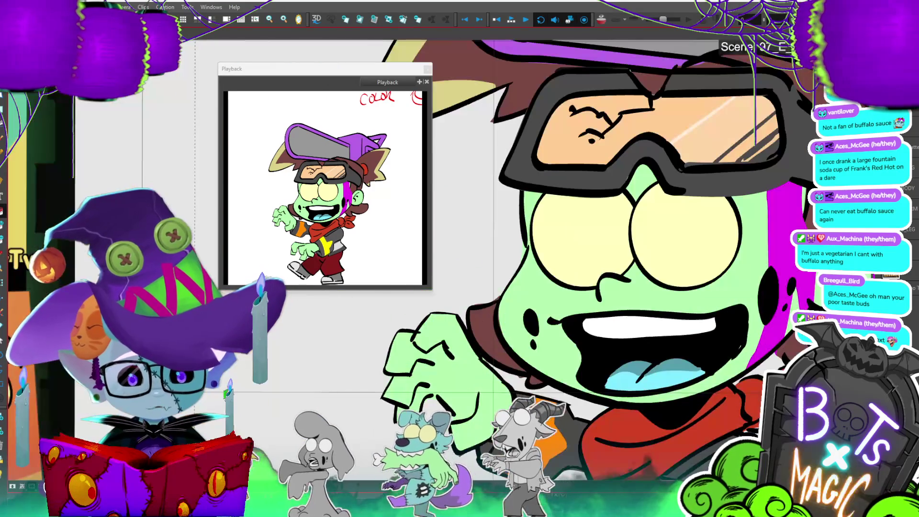
{"action": "left_click_drag", "start_coordinate": [680, 160], "coordinate": [752, 98]}
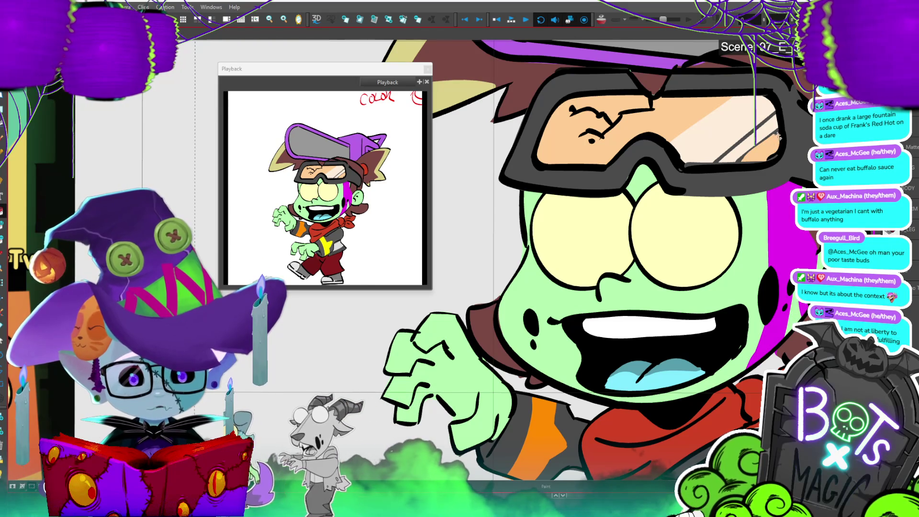
{"action": "left_click_drag", "start_coordinate": [771, 115], "coordinate": [707, 168]}
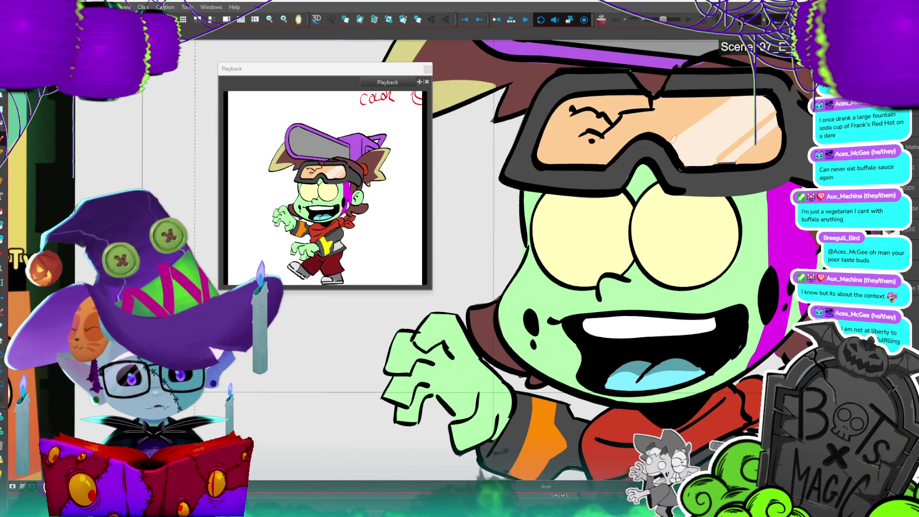
- Ink a line along the goggles' lower edge, then pan to the face's right side
{"action": "key", "text": "2"}
{"action": "key", "text": "1"}
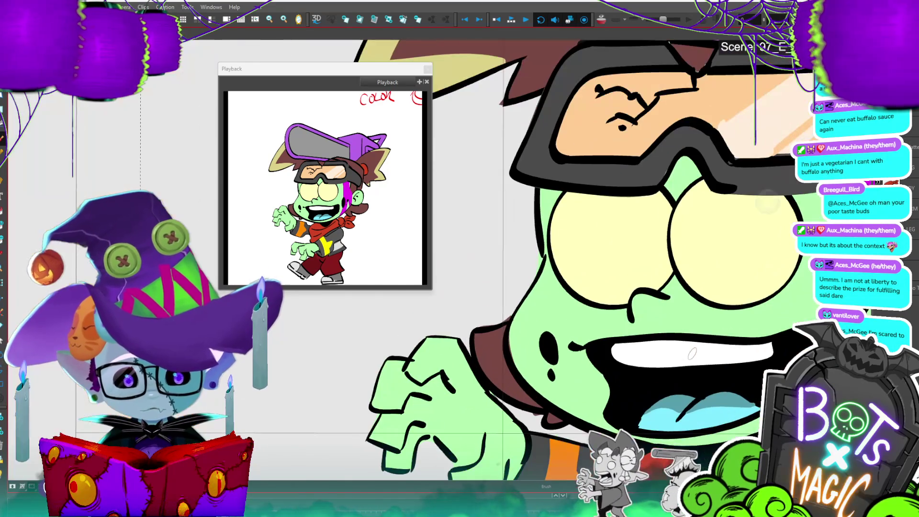
{"action": "left_click_drag", "start_coordinate": [733, 159], "coordinate": [790, 158]}
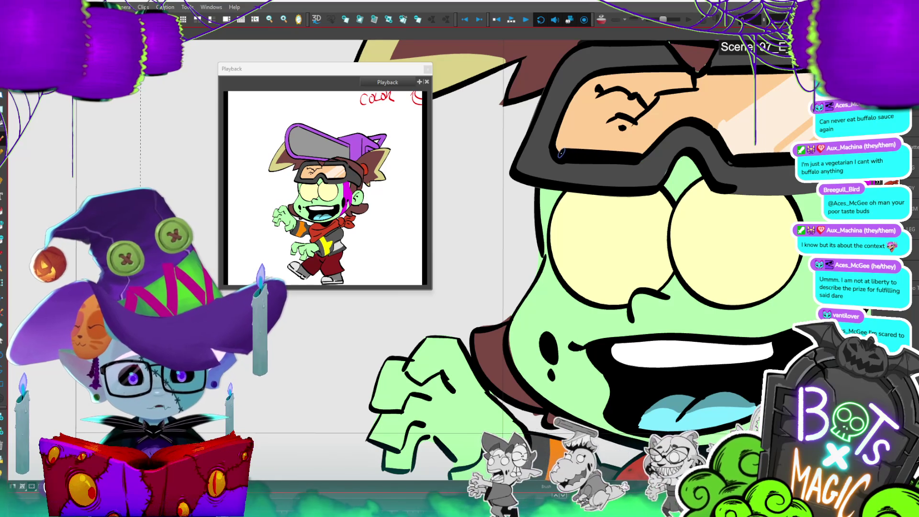
{"action": "left_click_drag", "start_coordinate": [783, 200], "coordinate": [717, 205]}
{"action": "scroll", "coordinate": [717, 205], "scroll_direction": "down", "scroll_amount": 3}
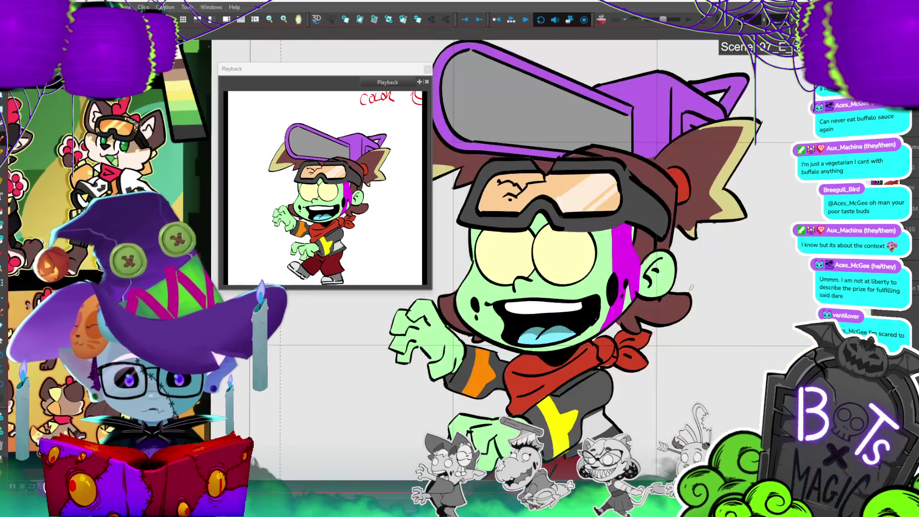
- Select the whole character, scale it with the corner handles, and nudge it slightly right
{"action": "scroll", "coordinate": [770, 183], "scroll_direction": "up", "scroll_amount": 3}
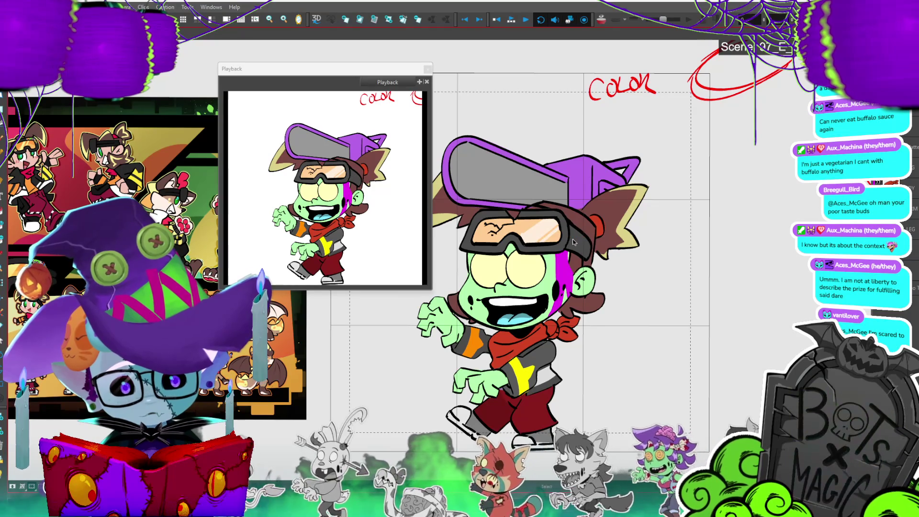
{"action": "scroll", "coordinate": [550, 263], "scroll_direction": "down", "scroll_amount": 5}
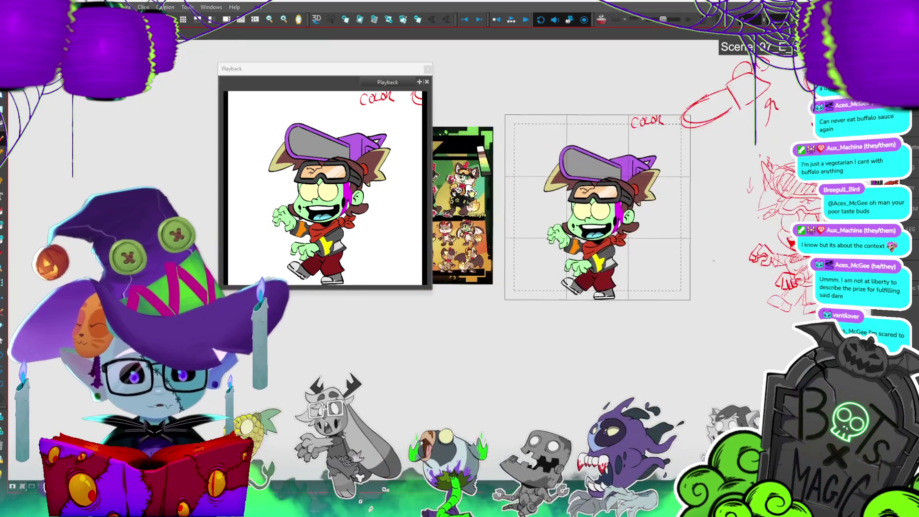
{"action": "scroll", "coordinate": [767, 260], "scroll_direction": "up", "scroll_amount": 2}
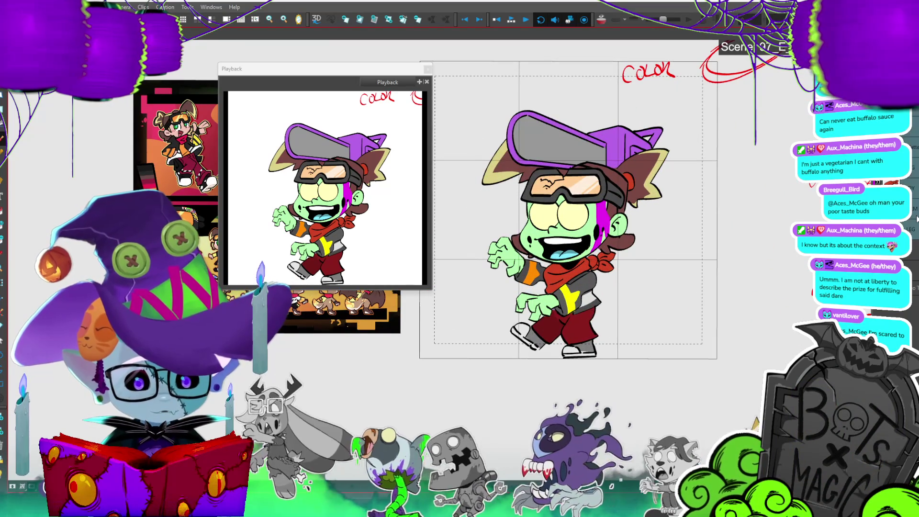
{"action": "key", "text": "ctrl+a"}
{"action": "left_click_drag", "start_coordinate": [479, 108], "coordinate": [470, 92]}
{"action": "mouse_move", "coordinate": [670, 92]}
{"action": "left_mouse_down"}
{"action": "mouse_move", "coordinate": [687, 80]}
{"action": "mouse_move", "coordinate": [653, 121]}
{"action": "left_mouse_up"}
{"action": "left_click_drag", "start_coordinate": [617, 178], "coordinate": [640, 175]}
{"action": "left_click", "coordinate": [697, 150]}
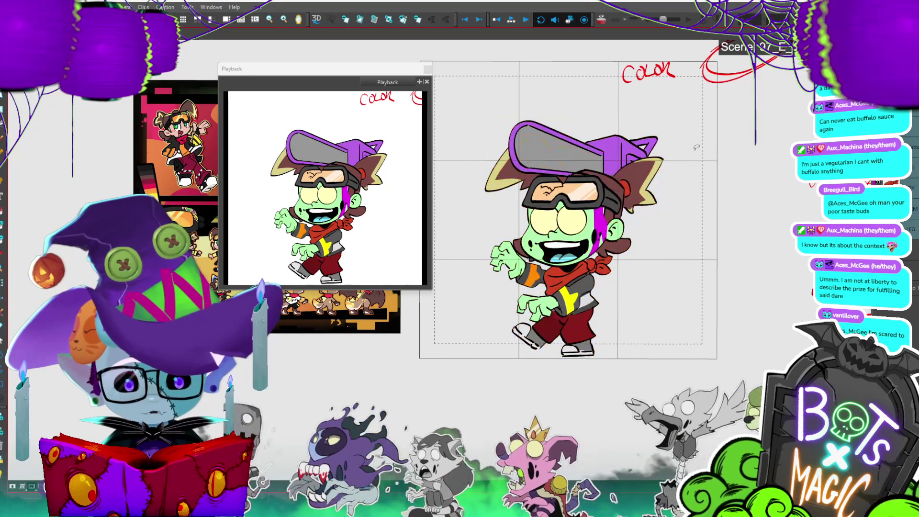
- Deselect the character and move the preview window further left
{"action": "left_click", "coordinate": [623, 240]}
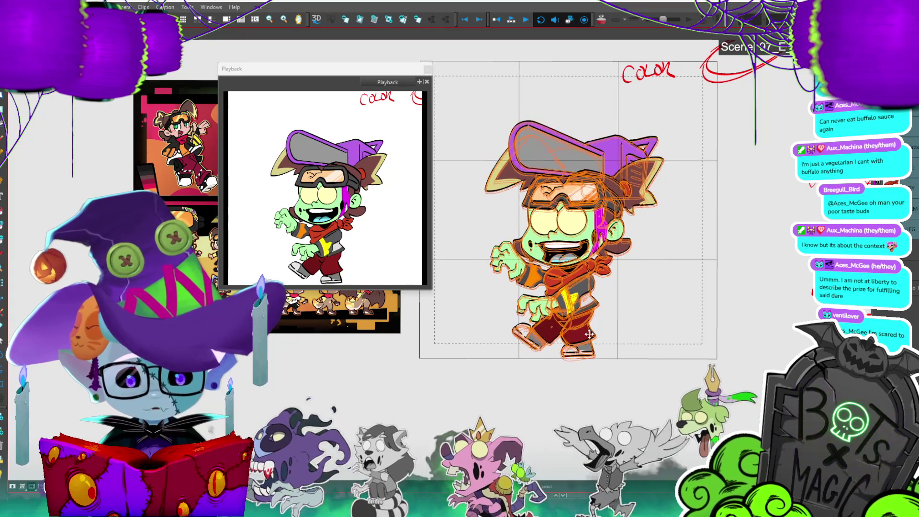
{"action": "left_click", "coordinate": [647, 282]}
{"action": "left_click_drag", "start_coordinate": [350, 69], "coordinate": [259, 64]}
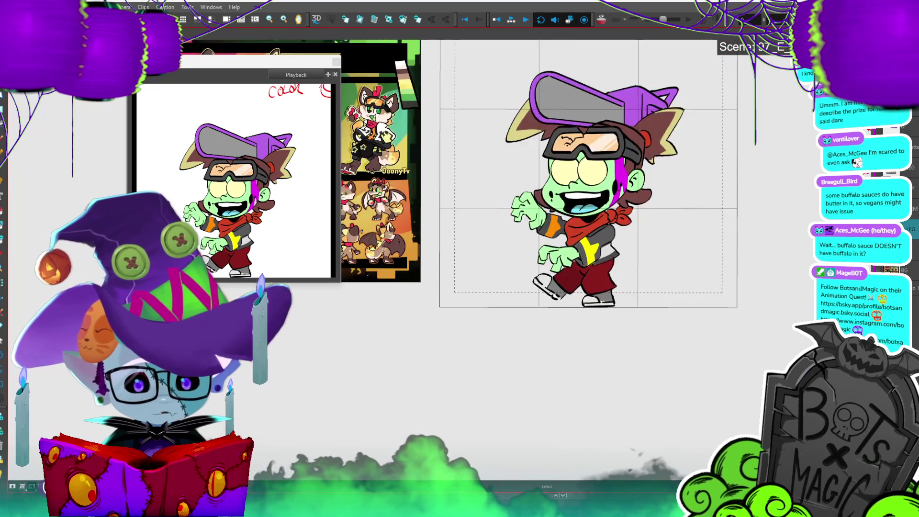
{"action": "scroll", "coordinate": [672, 343], "scroll_direction": "up", "scroll_amount": 3}
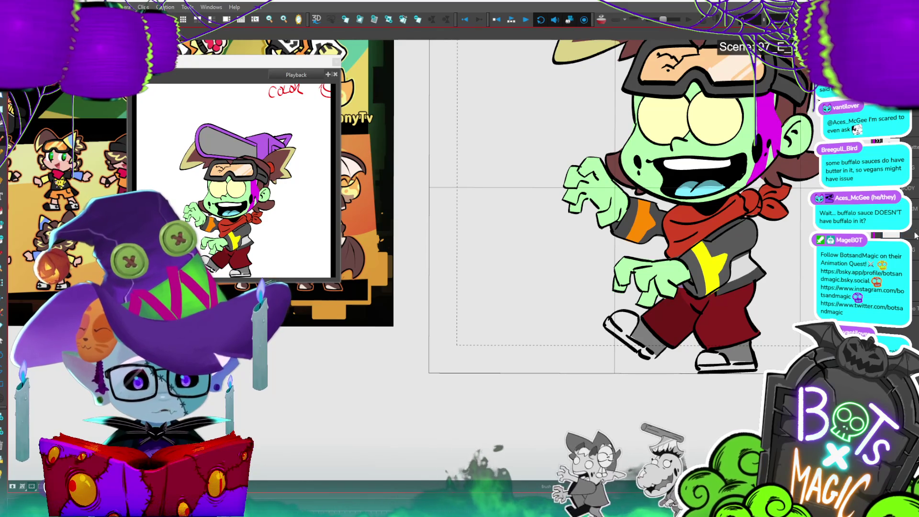
{"action": "key", "text": "ctrl+a"}
{"action": "scroll", "coordinate": [621, 230], "scroll_direction": "down", "scroll_amount": 3}
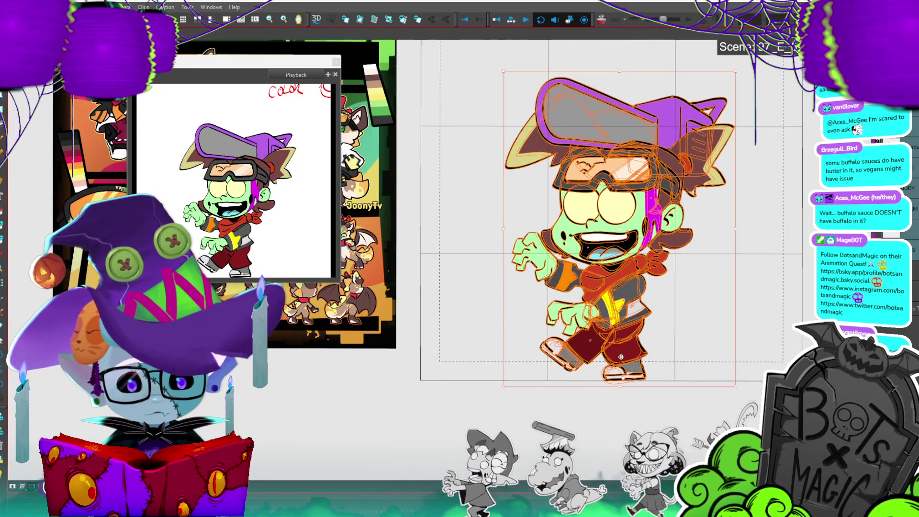
{"action": "mouse_move", "coordinate": [651, 68]}
{"action": "left_mouse_down"}
{"action": "mouse_move", "coordinate": [617, 69]}
{"action": "mouse_move", "coordinate": [620, 62]}
{"action": "left_mouse_up"}
{"action": "key", "text": "ctrl+z"}
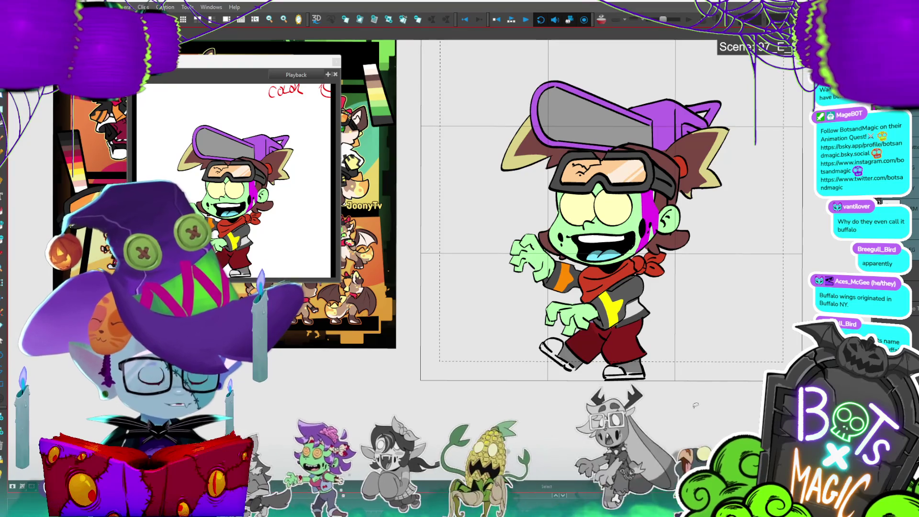
{"action": "scroll", "coordinate": [696, 406], "scroll_direction": "down", "scroll_amount": 2}
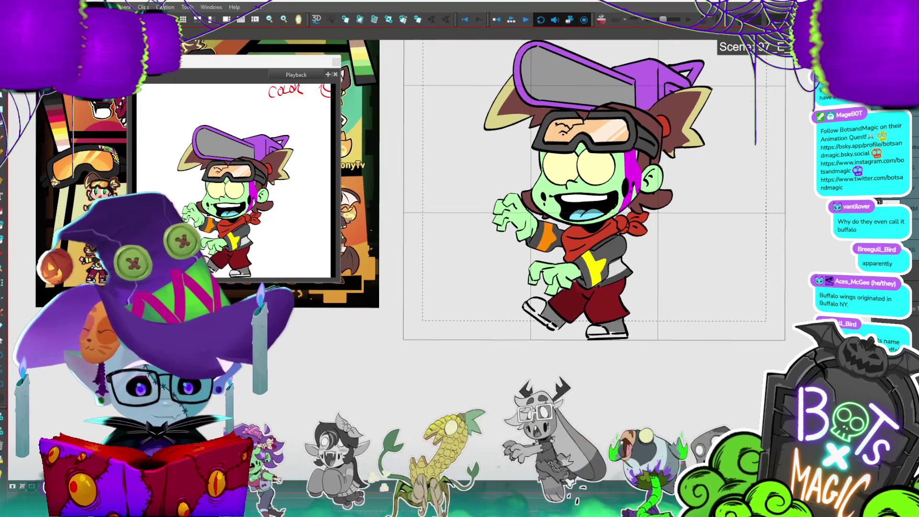
{"action": "scroll", "coordinate": [455, 319], "scroll_direction": "up", "scroll_amount": 2}
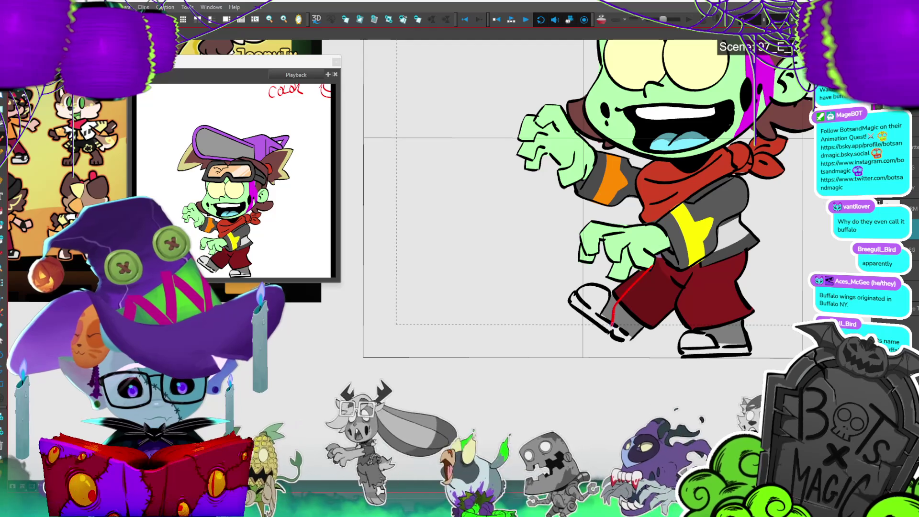
- Sketch the new shoe sole, upper-leg loop, and shoe curve in red
{"action": "left_click_drag", "start_coordinate": [612, 334], "coordinate": [665, 338]}
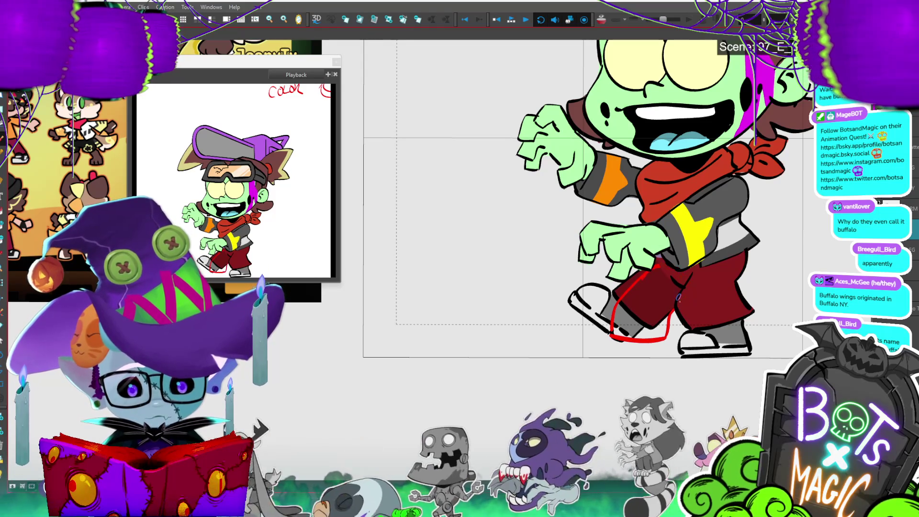
{"action": "left_click_drag", "start_coordinate": [653, 261], "coordinate": [654, 257]}
{"action": "mouse_move", "coordinate": [609, 332]}
{"action": "left_mouse_down"}
{"action": "mouse_move", "coordinate": [574, 353]}
{"action": "mouse_move", "coordinate": [617, 362]}
{"action": "left_mouse_up"}
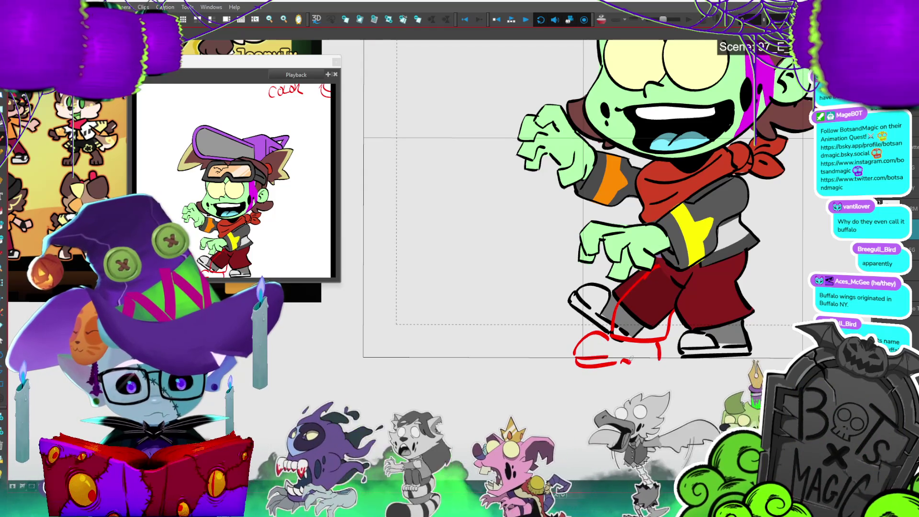
{"action": "left_click_drag", "start_coordinate": [623, 362], "coordinate": [652, 362]}
- Select the red shoe strokes and nudge them slightly right and down
{"action": "key", "text": "alt+s"}
{"action": "left_click", "coordinate": [612, 359]}
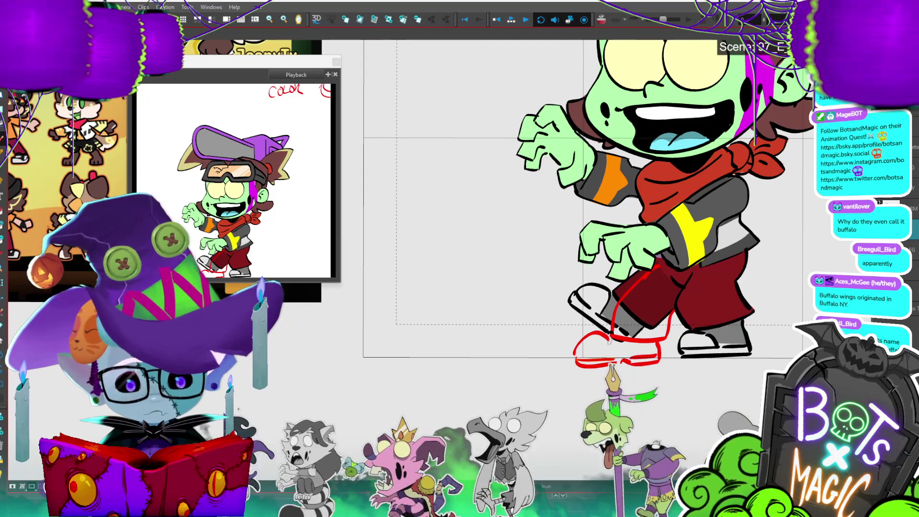
{"action": "left_click", "coordinate": [612, 369]}
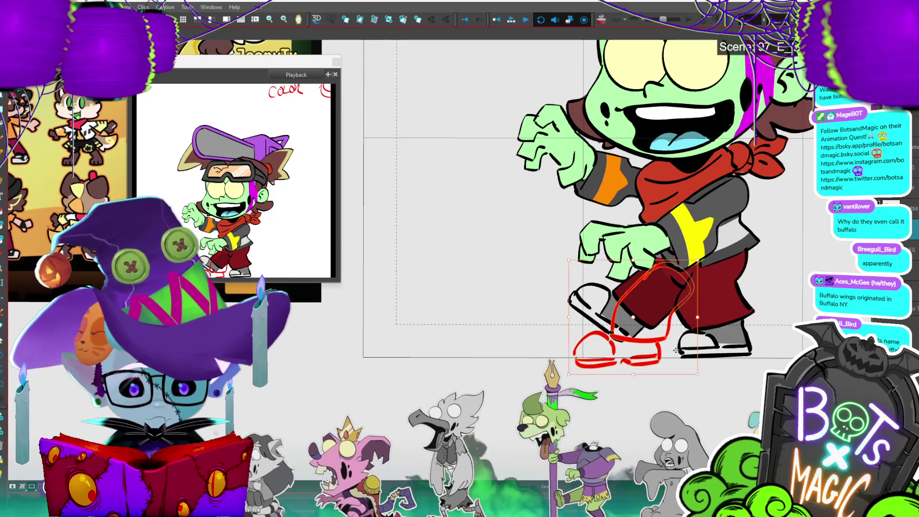
{"action": "left_click", "coordinate": [644, 371]}
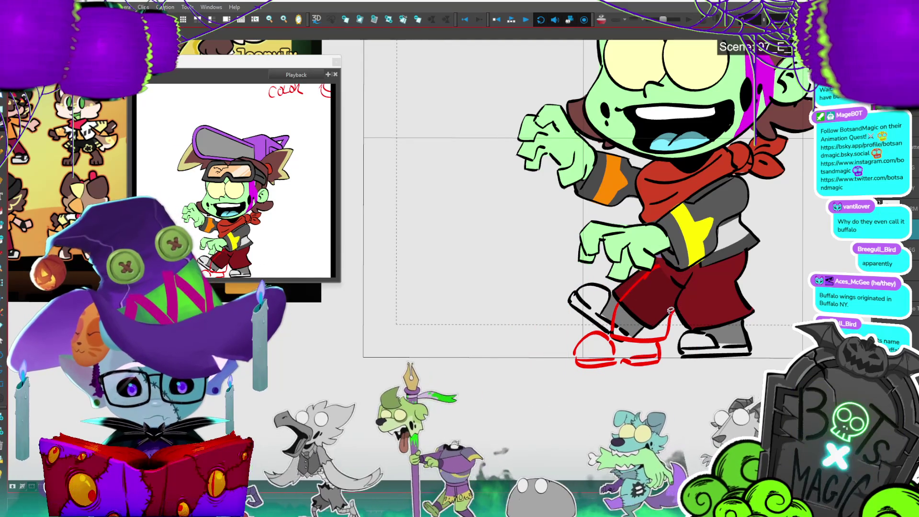
{"action": "left_click", "coordinate": [645, 316]}
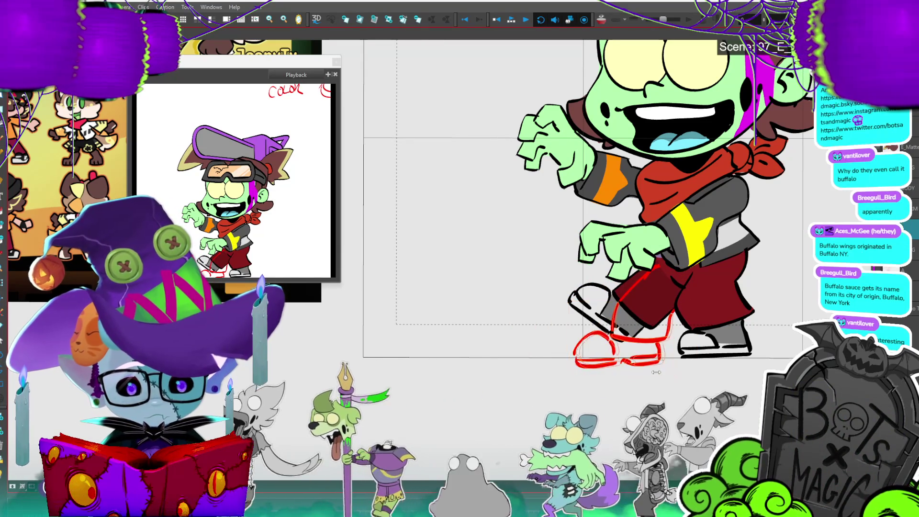
{"action": "left_click_drag", "start_coordinate": [656, 330], "coordinate": [661, 333]}
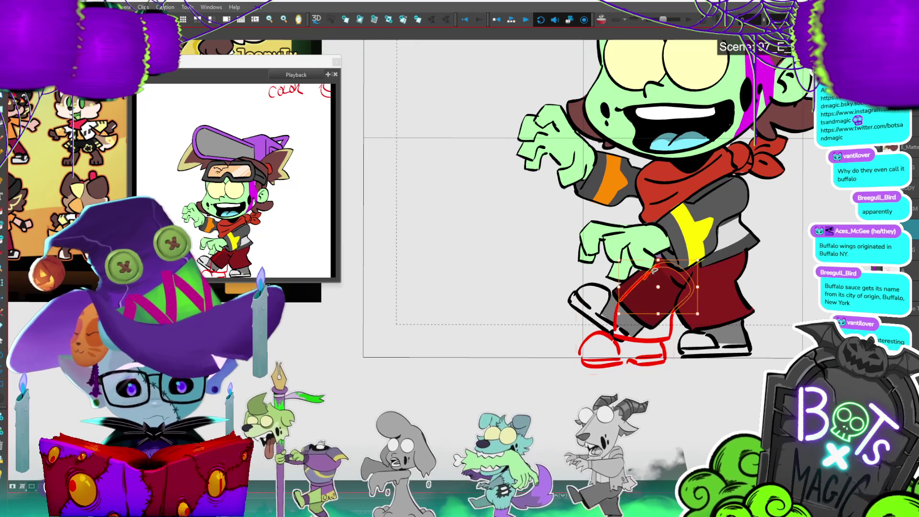
- Try red pant-leg lines, undo them, and select the old coloured leg and shoe
{"action": "key", "text": "alt+b"}
{"action": "mouse_move", "coordinate": [636, 294]}
{"action": "left_mouse_down"}
{"action": "mouse_move", "coordinate": [620, 314]}
{"action": "mouse_move", "coordinate": [657, 267]}
{"action": "left_mouse_up"}
{"action": "key", "text": "ctrl+z"}
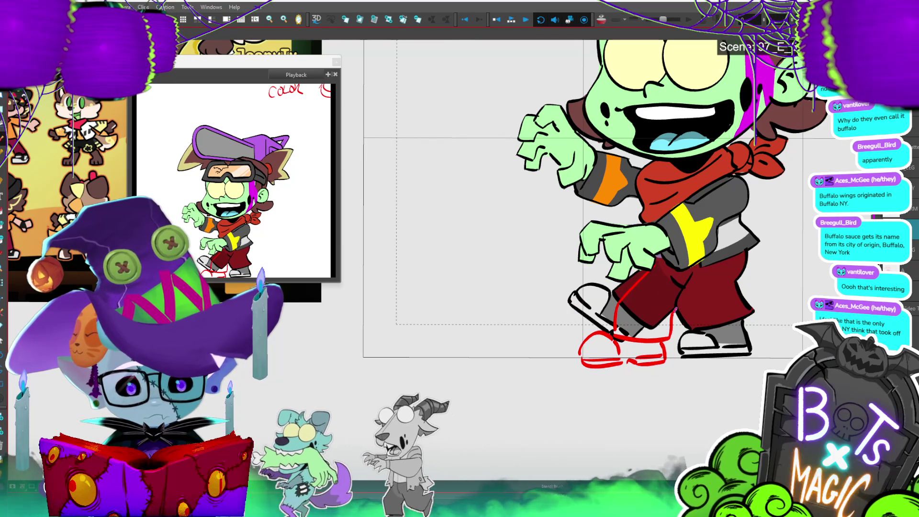
{"action": "left_click_drag", "start_coordinate": [672, 315], "coordinate": [686, 274]}
{"action": "key", "text": "ctrl+z"}
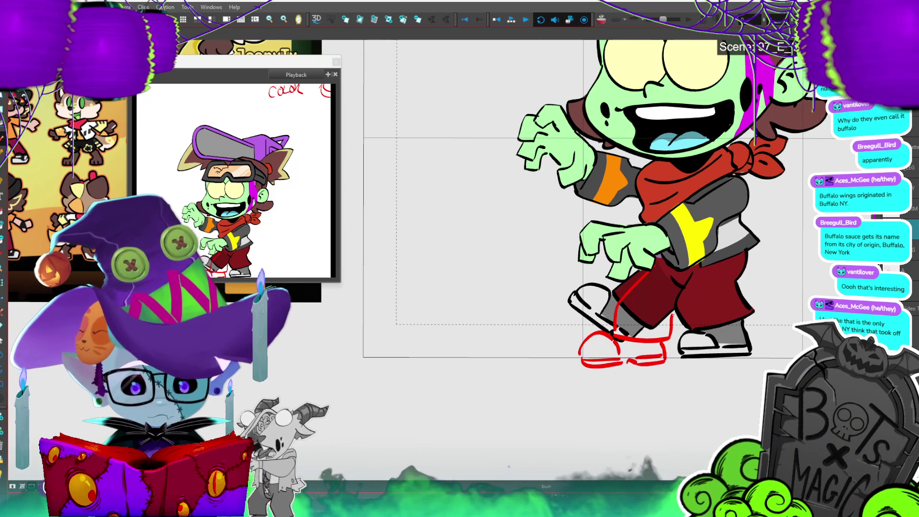
{"action": "key", "text": "ctrl+z"}
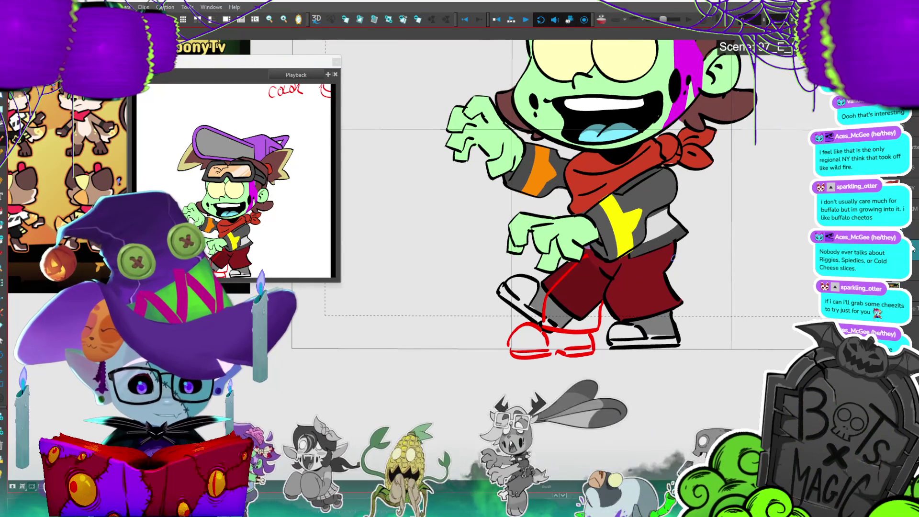
{"action": "left_click", "coordinate": [569, 287]}
- Drag the old coloured leg off to the left and clear the selection
{"action": "left_click_drag", "start_coordinate": [569, 288], "coordinate": [431, 292]}
{"action": "key", "text": "Escape"}
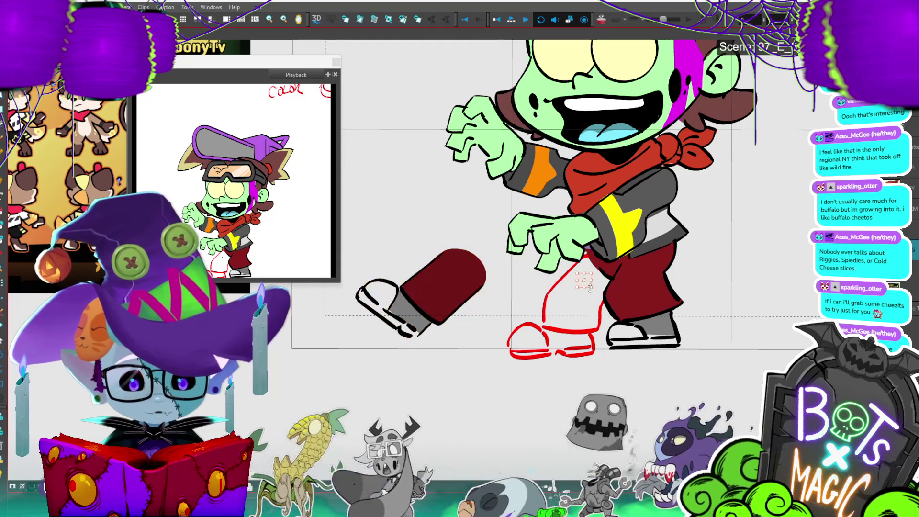
{"action": "left_click", "coordinate": [545, 307]}
{"action": "key", "text": "Escape"}
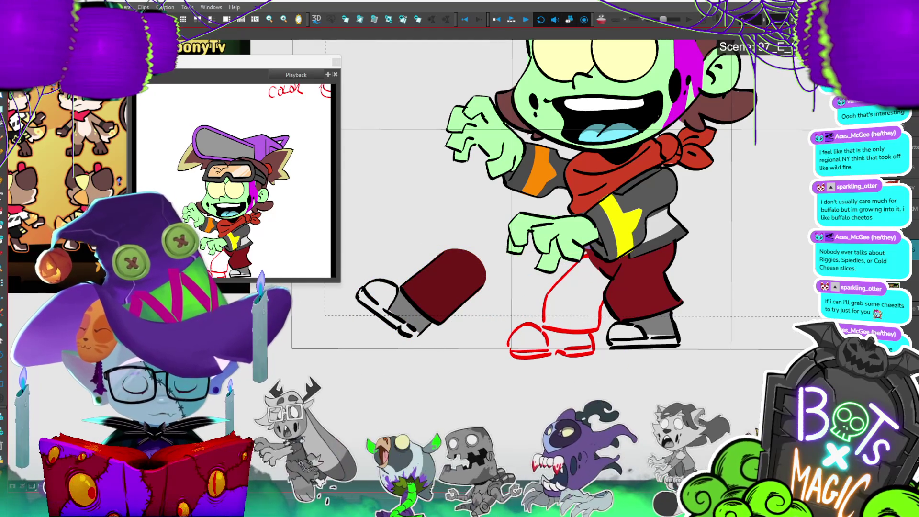
{"action": "left_click", "coordinate": [546, 307]}
{"action": "key", "text": "Escape"}
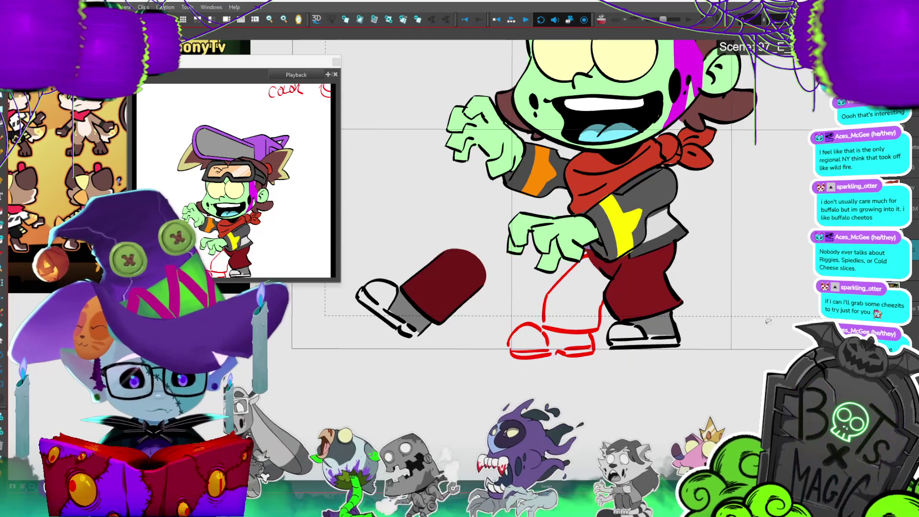
{"action": "scroll", "coordinate": [457, 293], "scroll_direction": "up", "scroll_amount": 3}
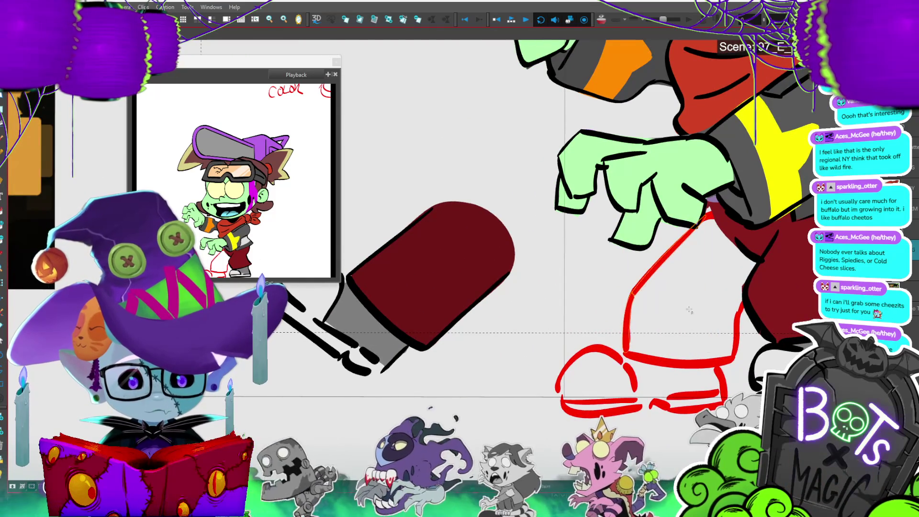
- Fill the sketched trouser leg dark red and create an Auto-Matte around it
{"action": "left_click", "coordinate": [692, 302]}
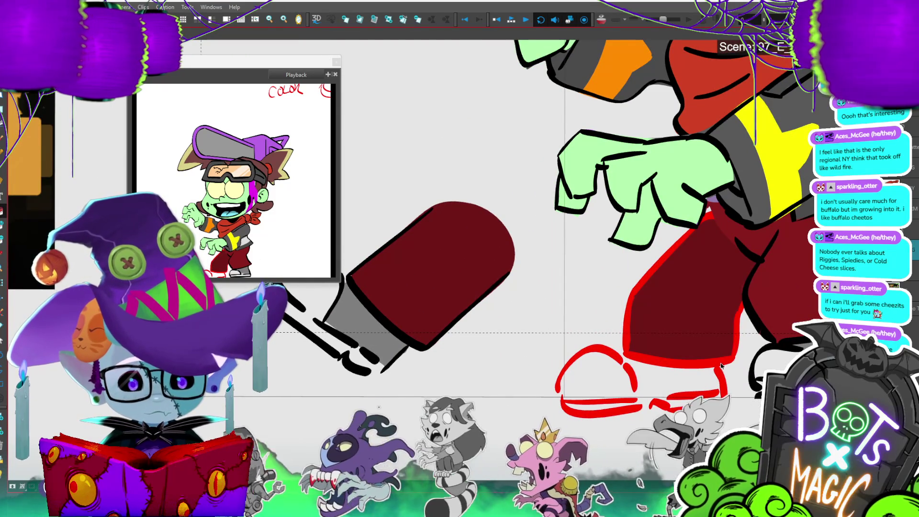
{"action": "left_click", "coordinate": [719, 364]}
{"action": "key", "text": "alt+d"}
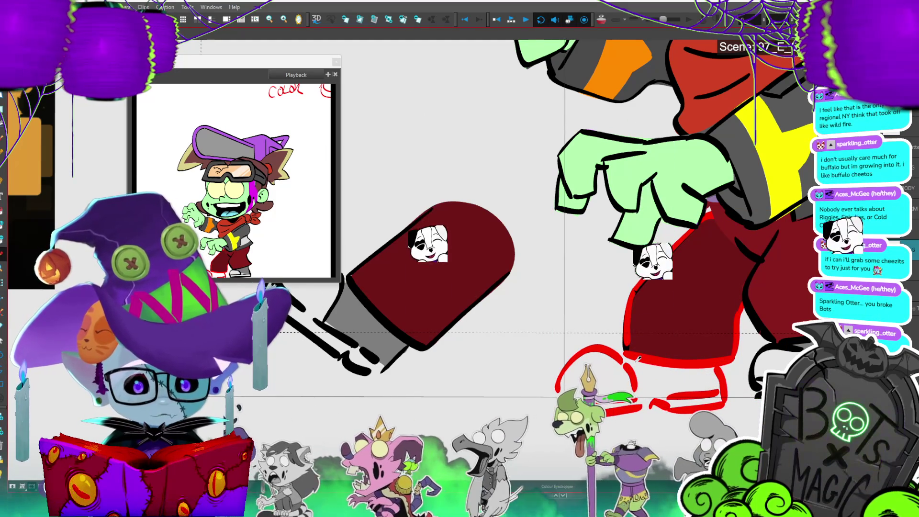
{"action": "key", "text": "ctrl+shift+m"}
{"action": "left_click", "coordinate": [601, 340]}
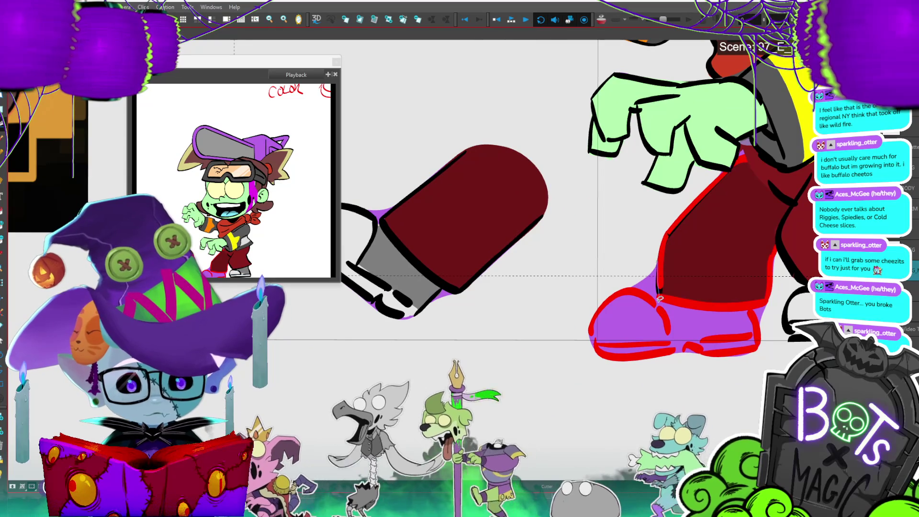
{"action": "left_click", "coordinate": [624, 235]}
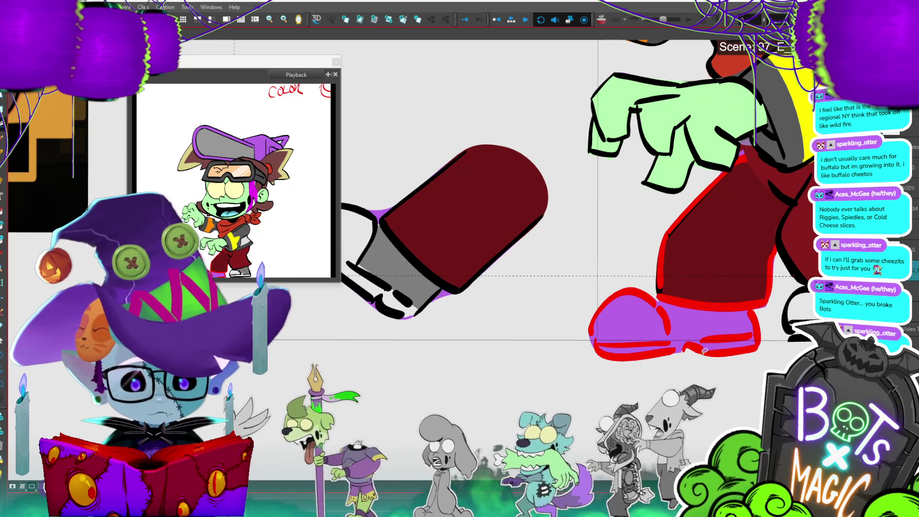
- Fill the new shoe grey, discarding a trial white highlight
{"action": "left_click", "coordinate": [719, 337]}
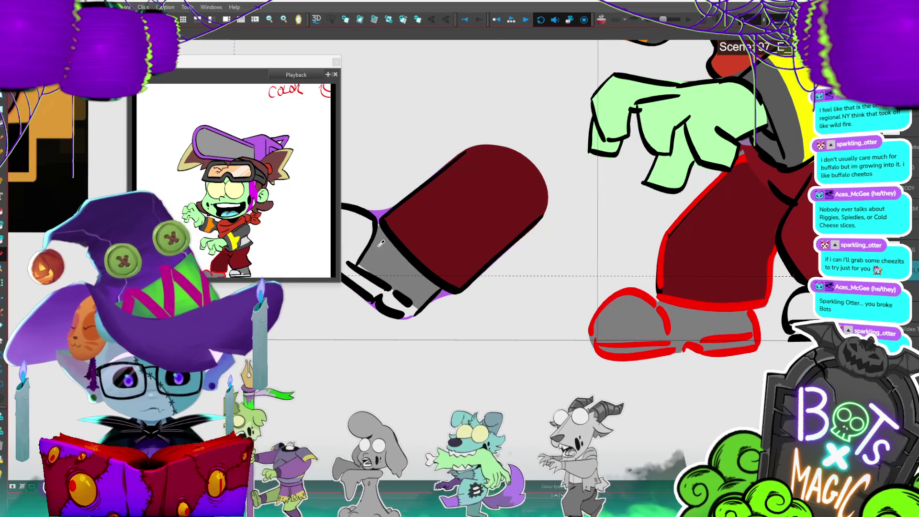
{"action": "mouse_move", "coordinate": [650, 298]}
{"action": "left_mouse_down"}
{"action": "mouse_move", "coordinate": [669, 336]}
{"action": "mouse_move", "coordinate": [751, 339]}
{"action": "left_mouse_up"}
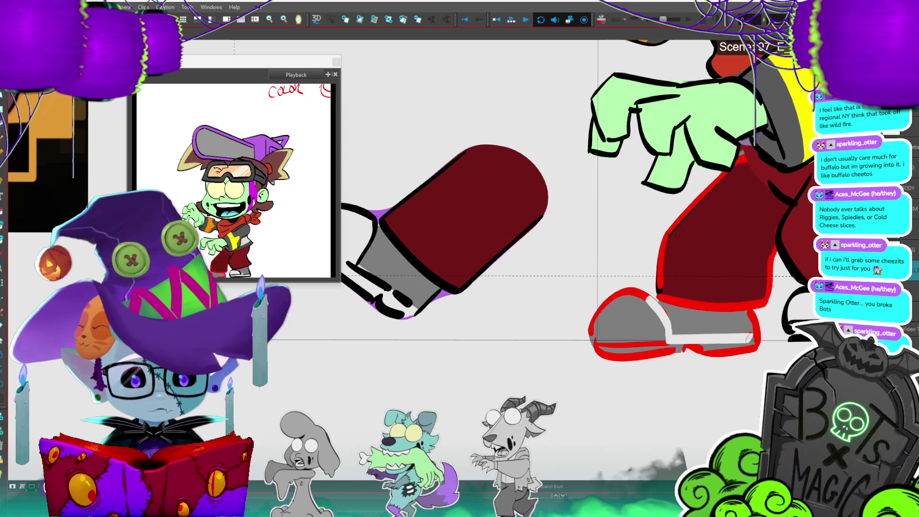
{"action": "key", "text": "ctrl+z"}
{"action": "key", "text": "ctrl+z"}
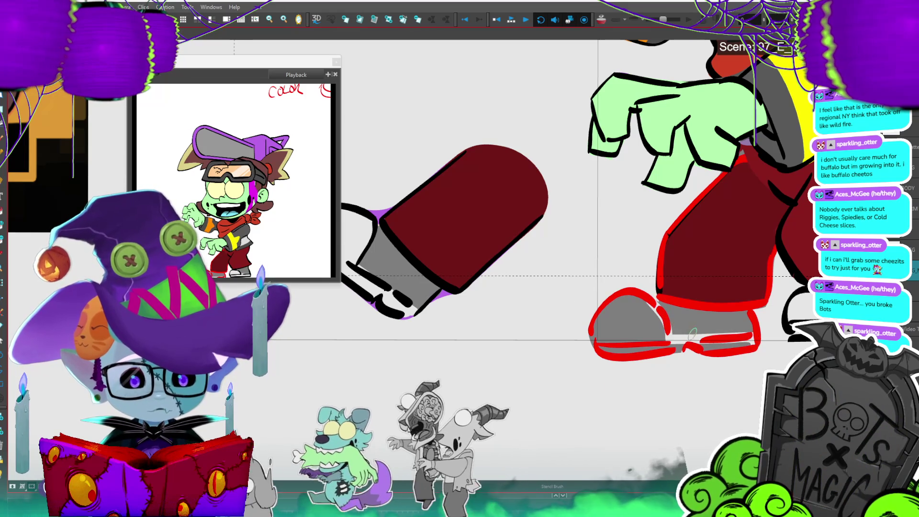
{"action": "left_click", "coordinate": [652, 321]}
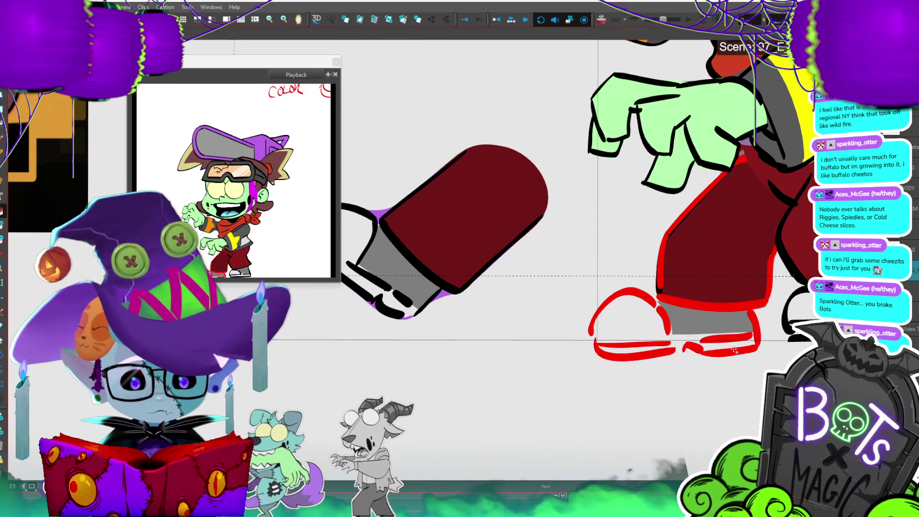
{"action": "left_click", "coordinate": [767, 301]}
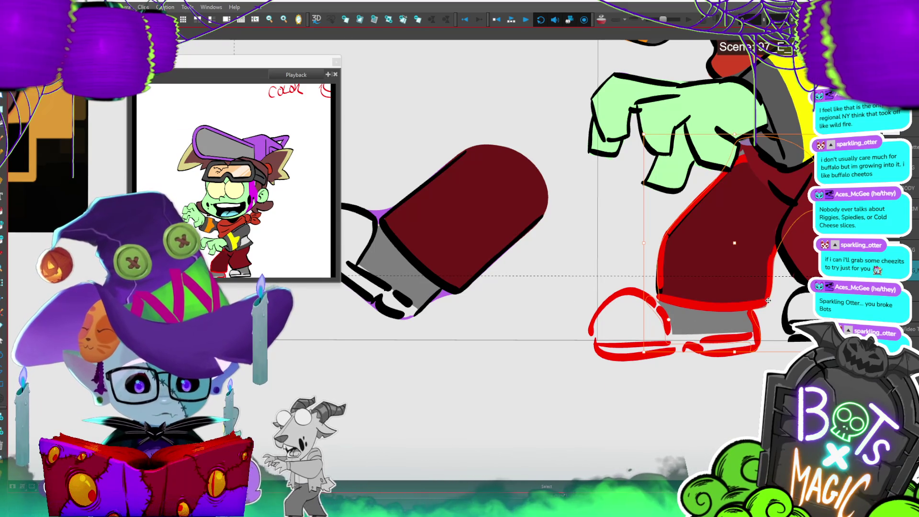
- Try a black fill on the shoe sole, undo it, and reset the selection
{"action": "left_click", "coordinate": [713, 322]}
{"action": "key", "text": "ctrl+z"}
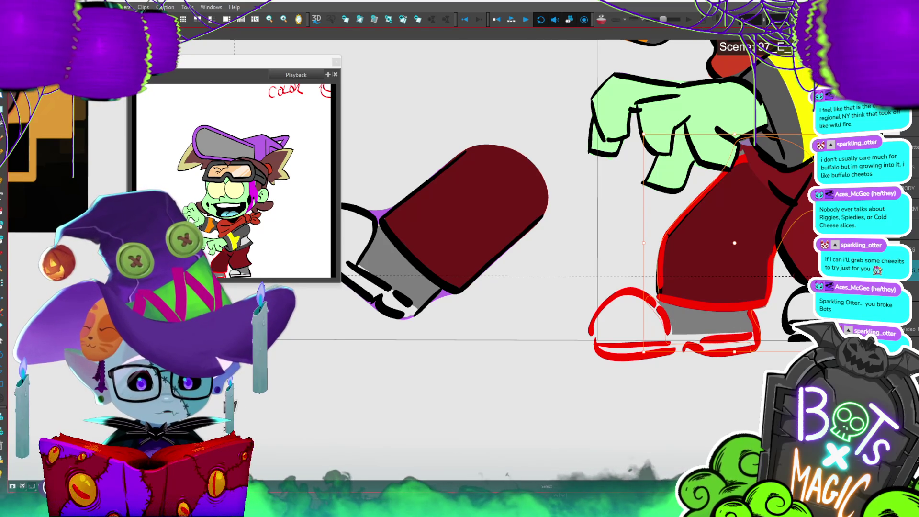
{"action": "key", "text": "Escape"}
{"action": "key", "text": "ctrl+a"}
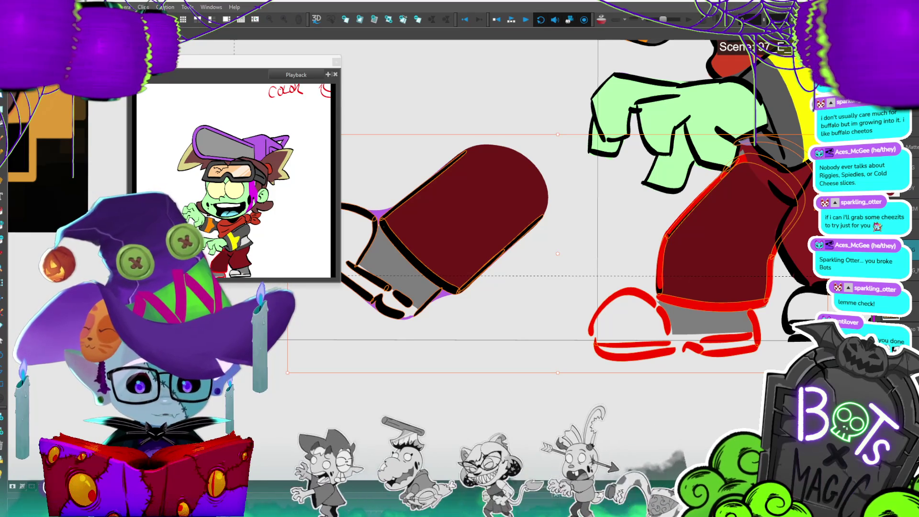
{"action": "left_click", "coordinate": [736, 316]}
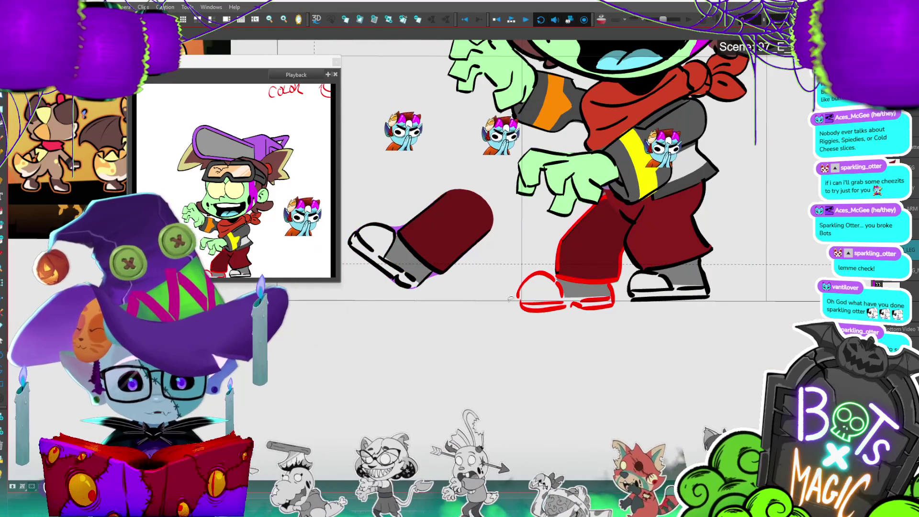
- Lasso and delete the old foot artwork and the stray purple blob under the foot
{"action": "left_click_drag", "start_coordinate": [498, 330], "coordinate": [506, 344]}
{"action": "key", "text": "Delete"}
{"action": "mouse_move", "coordinate": [426, 330]}
{"action": "left_mouse_down"}
{"action": "mouse_move", "coordinate": [414, 187]}
{"action": "mouse_move", "coordinate": [488, 322]}
{"action": "left_mouse_up"}
{"action": "key", "text": "Delete"}
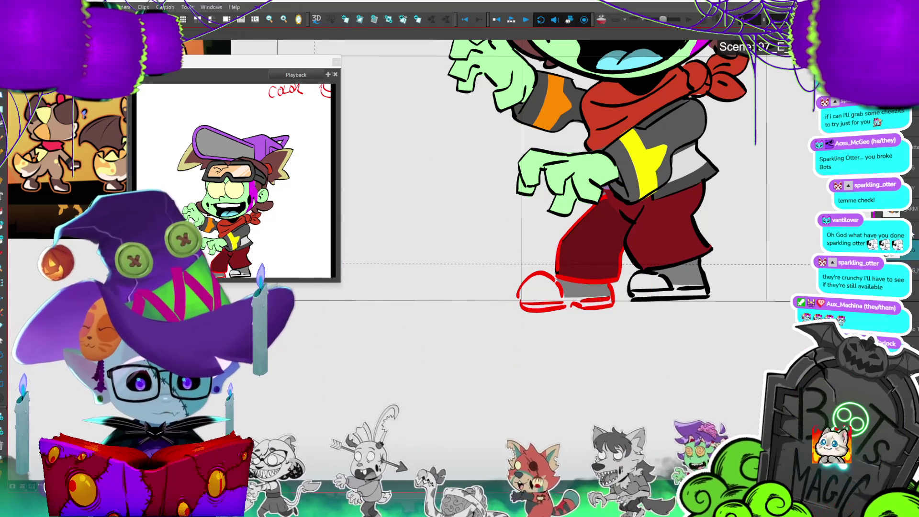
{"action": "left_click", "coordinate": [589, 239]}
{"action": "key", "text": "Escape"}
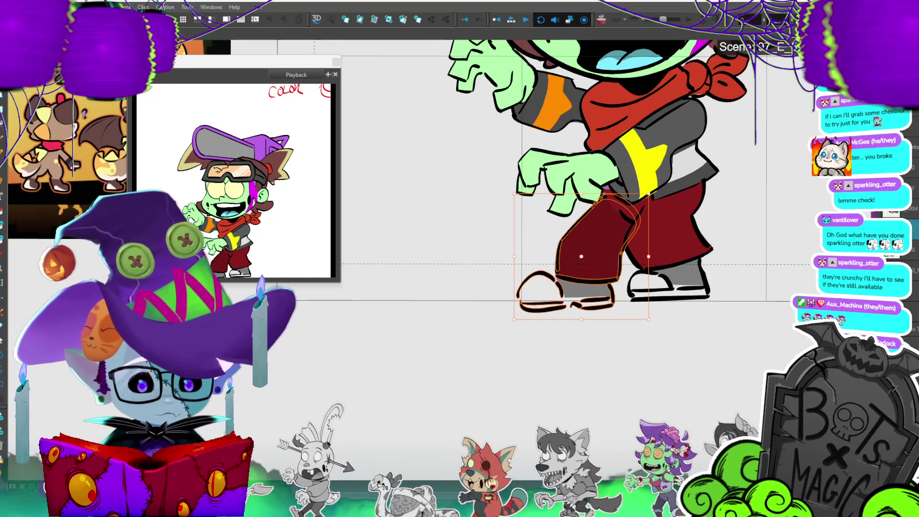
- Select the front trouser leg and shoe and reshape them slightly
{"action": "scroll", "coordinate": [411, 311], "scroll_direction": "down", "scroll_amount": 2}
{"action": "scroll", "coordinate": [411, 311], "scroll_direction": "up", "scroll_amount": 5}
{"action": "scroll", "coordinate": [440, 264], "scroll_direction": "down", "scroll_amount": 2}
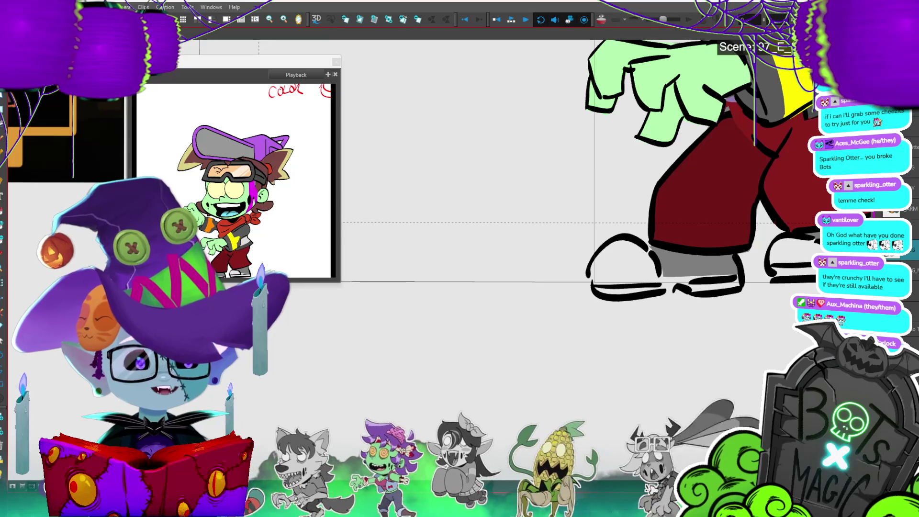
{"action": "scroll", "coordinate": [575, 191], "scroll_direction": "right", "scroll_amount": 5}
{"action": "scroll", "coordinate": [456, 260], "scroll_direction": "down", "scroll_amount": 2}
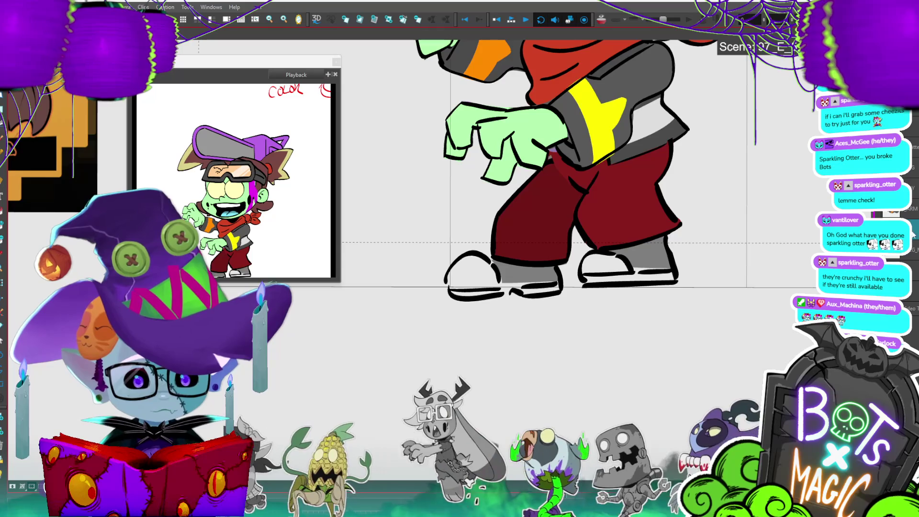
{"action": "left_click", "coordinate": [529, 223]}
{"action": "left_click_drag", "start_coordinate": [530, 309], "coordinate": [531, 305]}
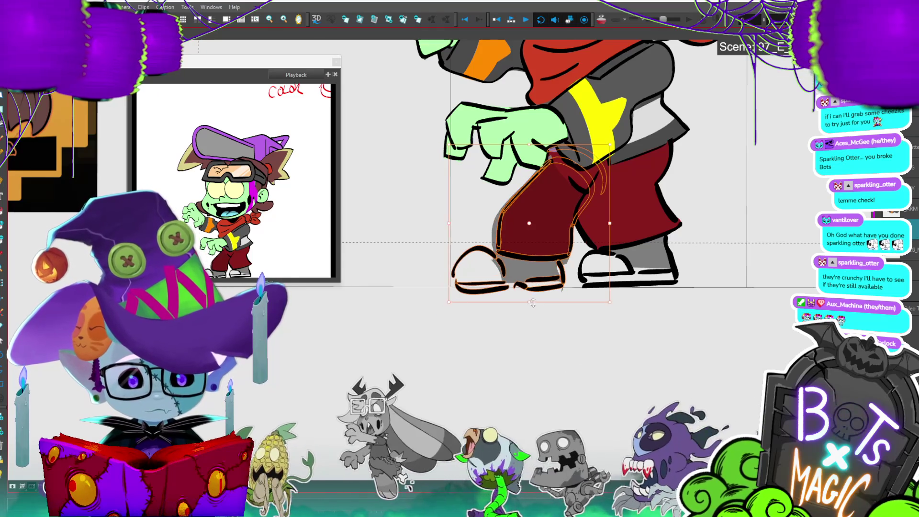
{"action": "left_click", "coordinate": [539, 304]}
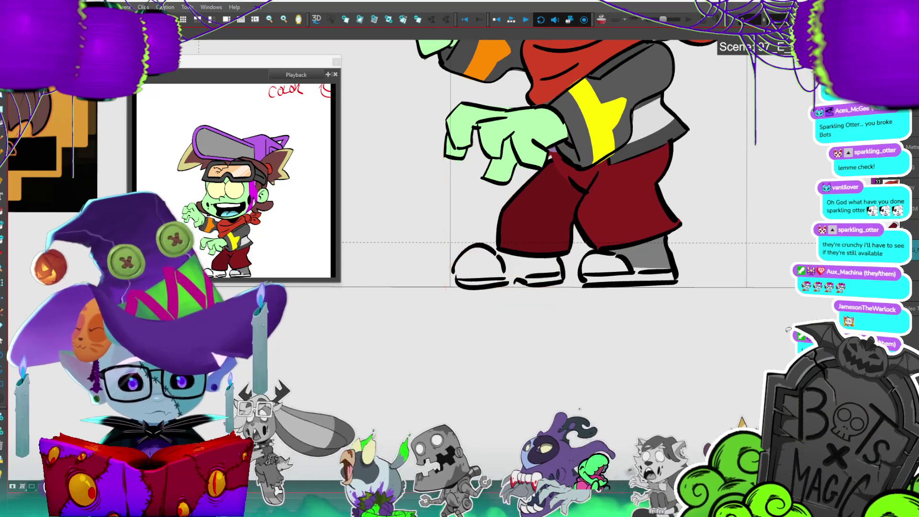
- Undo an unwanted swing of the front leg and advance to the next walk drawing
{"action": "left_click_drag", "start_coordinate": [593, 165], "coordinate": [593, 242]}
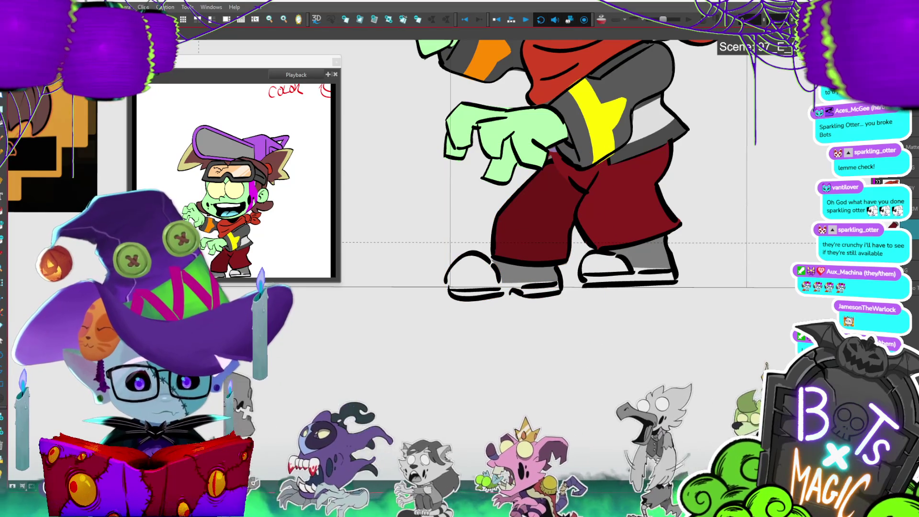
{"action": "left_click", "coordinate": [526, 216]}
{"action": "left_click", "coordinate": [455, 303]}
{"action": "key", "text": "ctrl+z"}
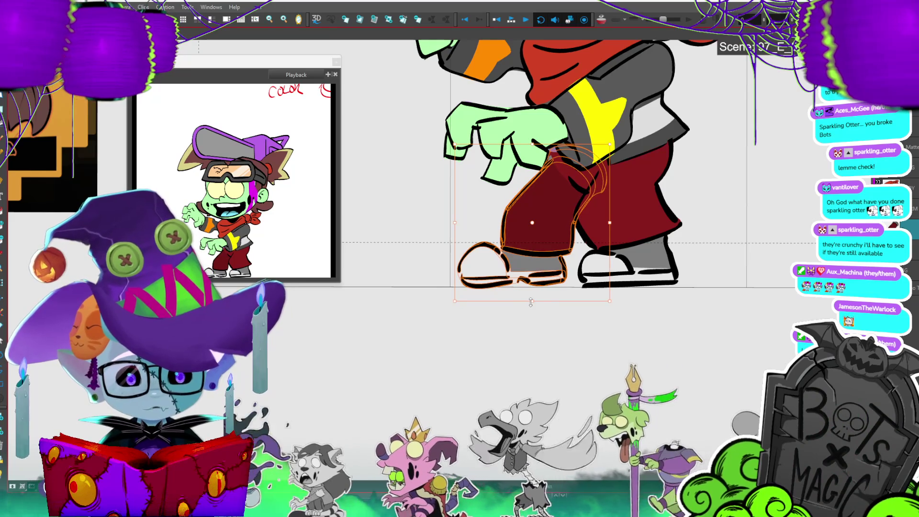
{"action": "key", "text": "period"}
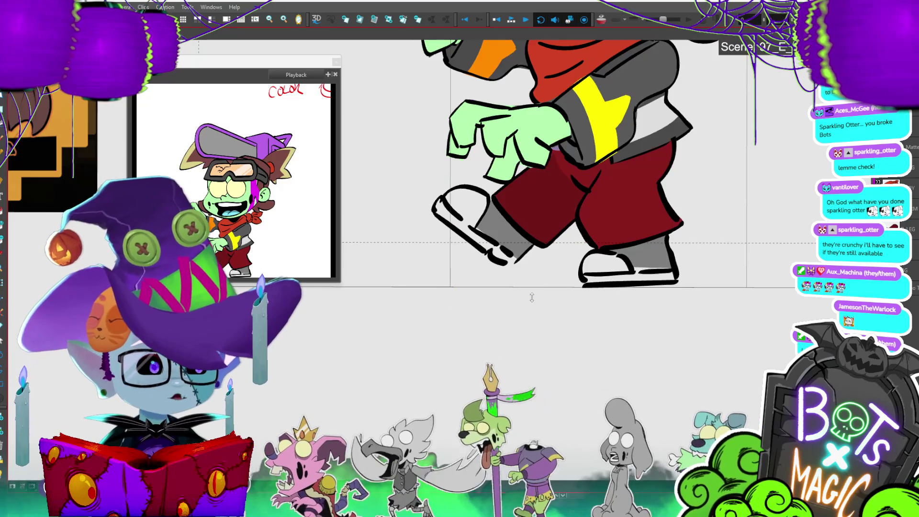
{"action": "key", "text": "2"}
{"action": "key", "text": "2"}
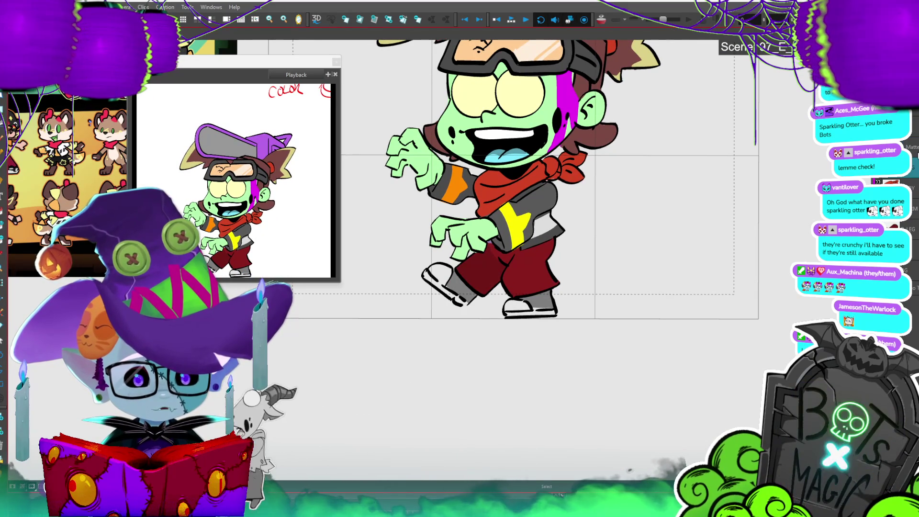
- Shift the planted leg and shoe slightly up and left, then deselect
{"action": "left_click", "coordinate": [525, 323]}
{"action": "left_click_drag", "start_coordinate": [525, 326], "coordinate": [523, 324]}
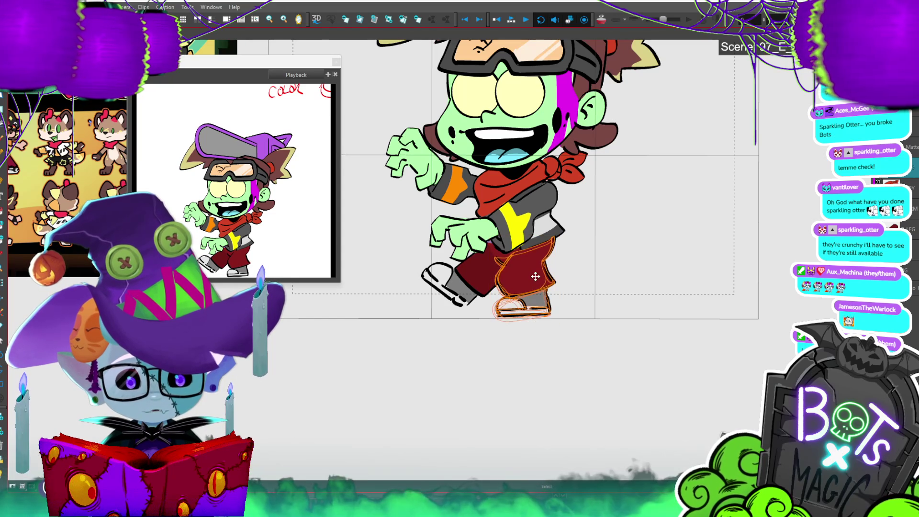
{"action": "left_click", "coordinate": [582, 245]}
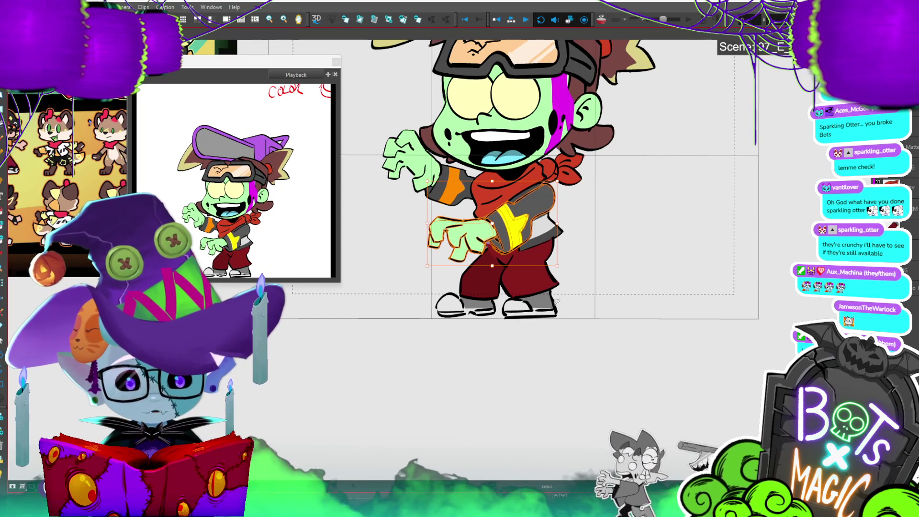
{"action": "scroll", "coordinate": [690, 401], "scroll_direction": "down", "scroll_amount": 2}
{"action": "scroll", "coordinate": [691, 401], "scroll_direction": "up", "scroll_amount": 3}
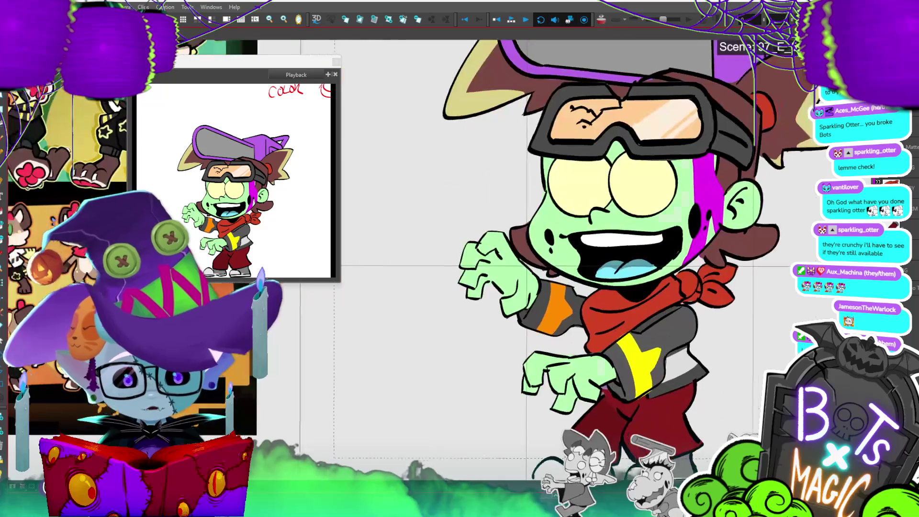
{"action": "scroll", "coordinate": [691, 401], "scroll_direction": "down", "scroll_amount": 1}
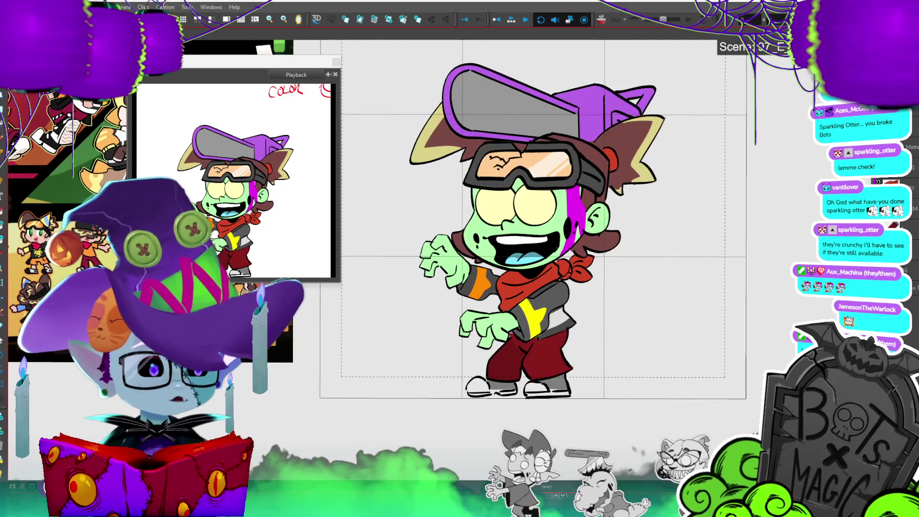
{"action": "scroll", "coordinate": [532, 219], "scroll_direction": "up", "scroll_amount": 2}
{"action": "scroll", "coordinate": [533, 219], "scroll_direction": "down", "scroll_amount": 1}
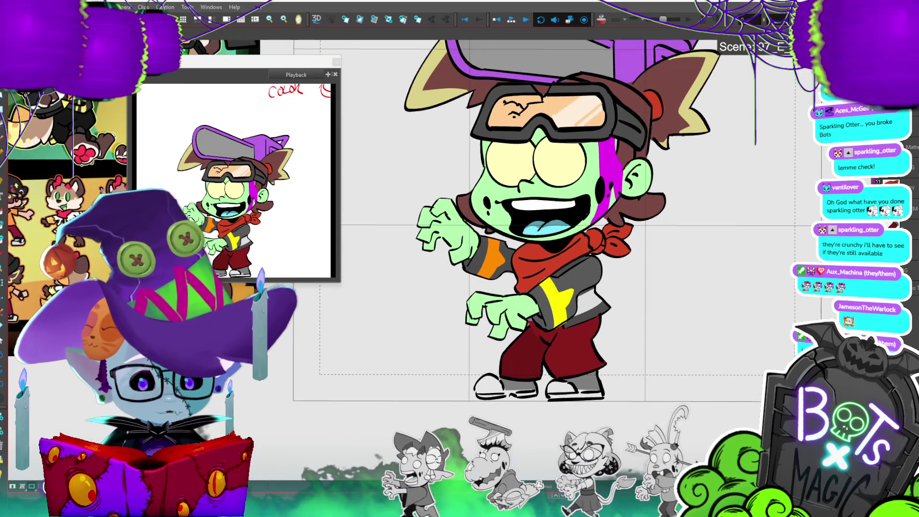
{"action": "scroll", "coordinate": [541, 220], "scroll_direction": "down", "scroll_amount": 1}
- Step to the next walk pose and revert a trial stretch of the lower leg
{"action": "key", "text": "period"}
{"action": "key", "text": "period"}
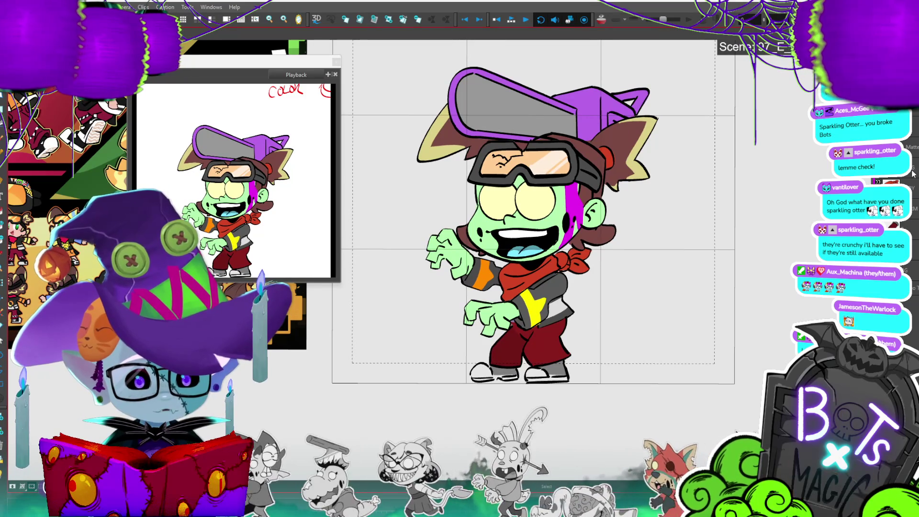
{"action": "left_click", "coordinate": [550, 368]}
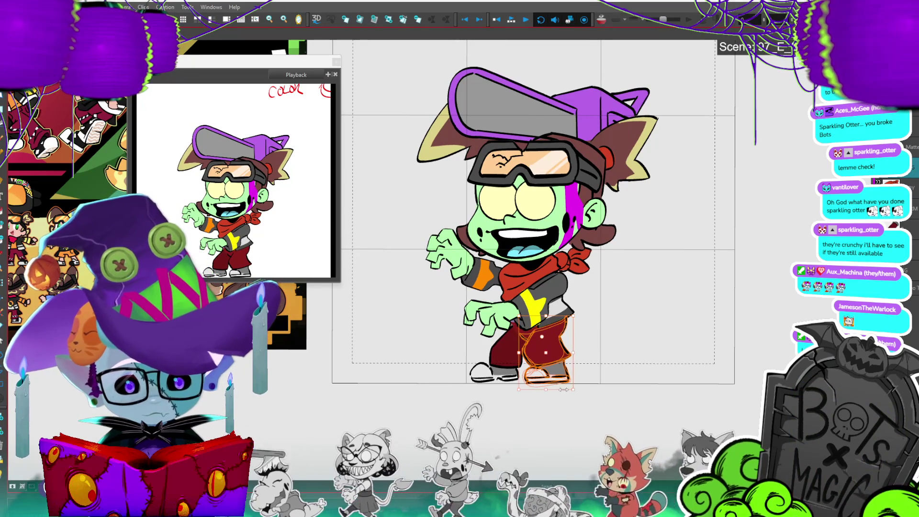
{"action": "left_click_drag", "start_coordinate": [564, 389], "coordinate": [567, 388]}
{"action": "key", "text": "ctrl+z"}
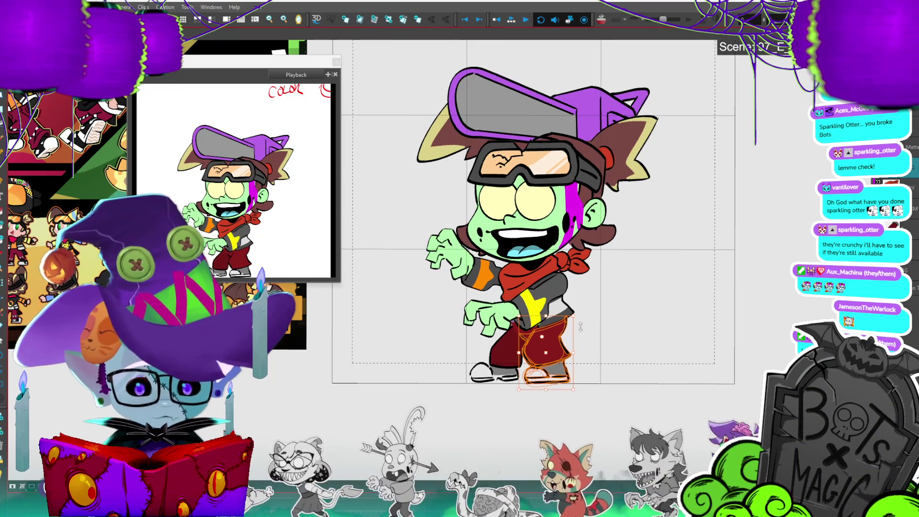
{"action": "left_click", "coordinate": [765, 362]}
{"action": "key", "text": "."}
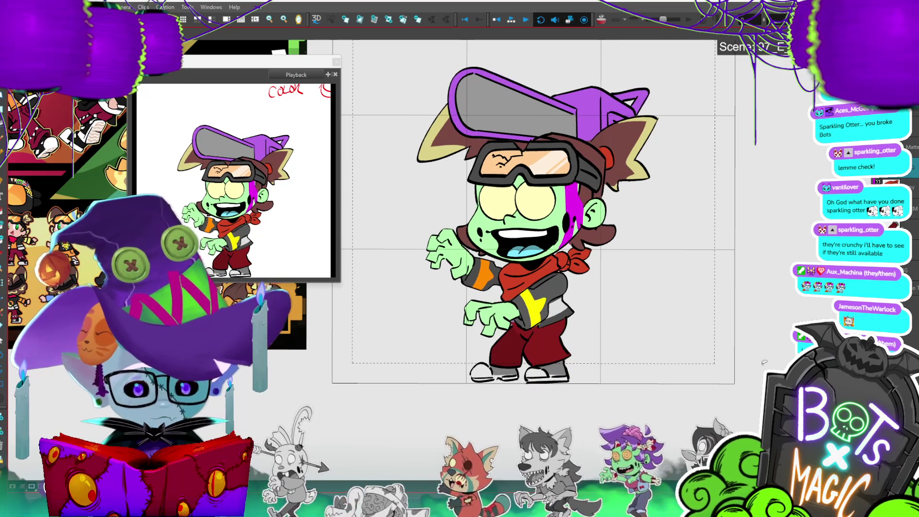
{"action": "key", "text": "."}
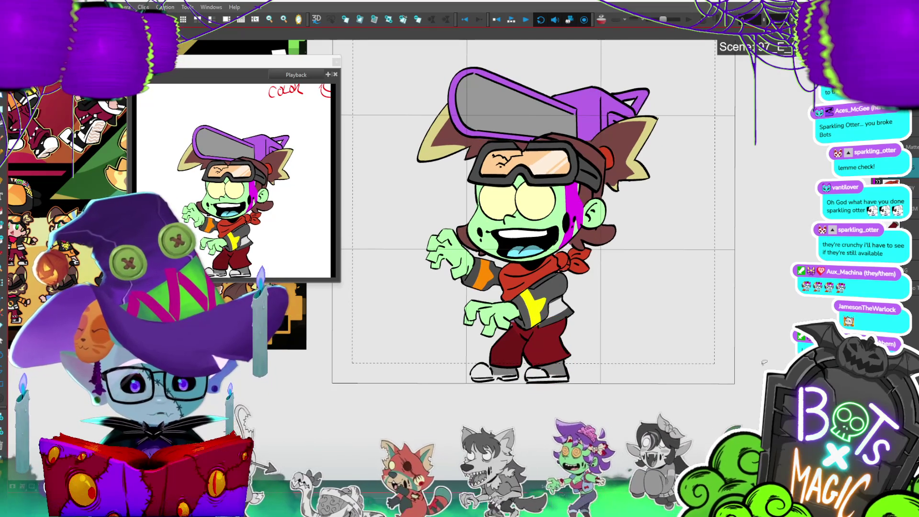
{"action": "key", "text": "2"}
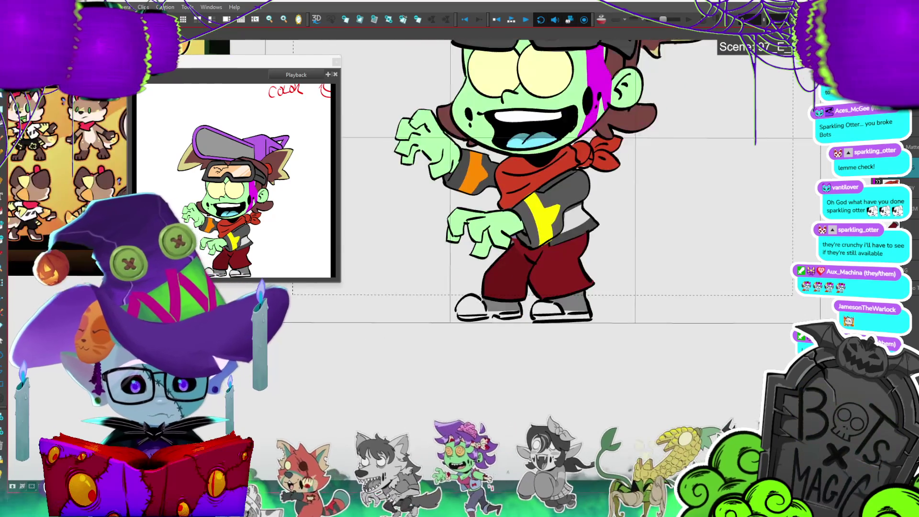
{"action": "key", "text": "2"}
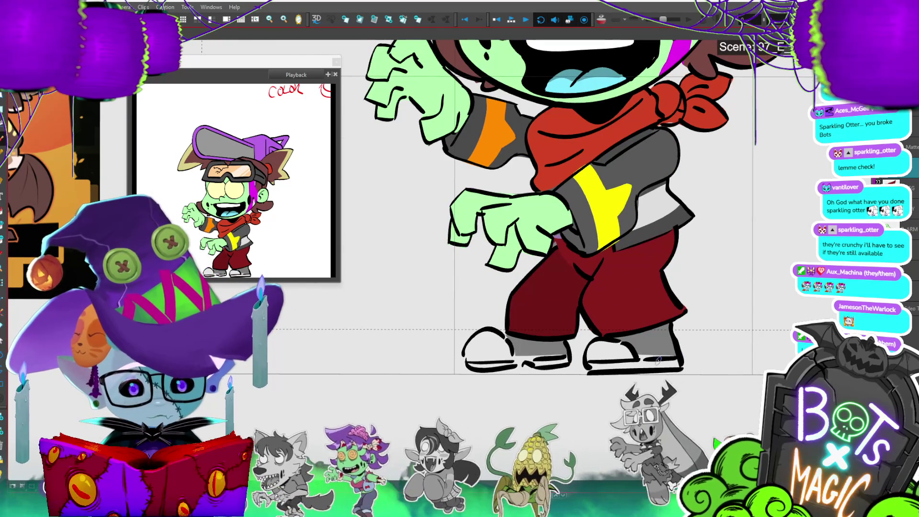
- Sketch red arcs for the new shoe top and a trouser curve, removing one bad stroke
{"action": "left_click_drag", "start_coordinate": [644, 362], "coordinate": [642, 371]}
{"action": "mouse_move", "coordinate": [692, 337]}
{"action": "left_mouse_down"}
{"action": "mouse_move", "coordinate": [732, 325]}
{"action": "mouse_move", "coordinate": [750, 350]}
{"action": "mouse_move", "coordinate": [655, 377]}
{"action": "left_mouse_up"}
{"action": "left_click_drag", "start_coordinate": [683, 224], "coordinate": [686, 257]}
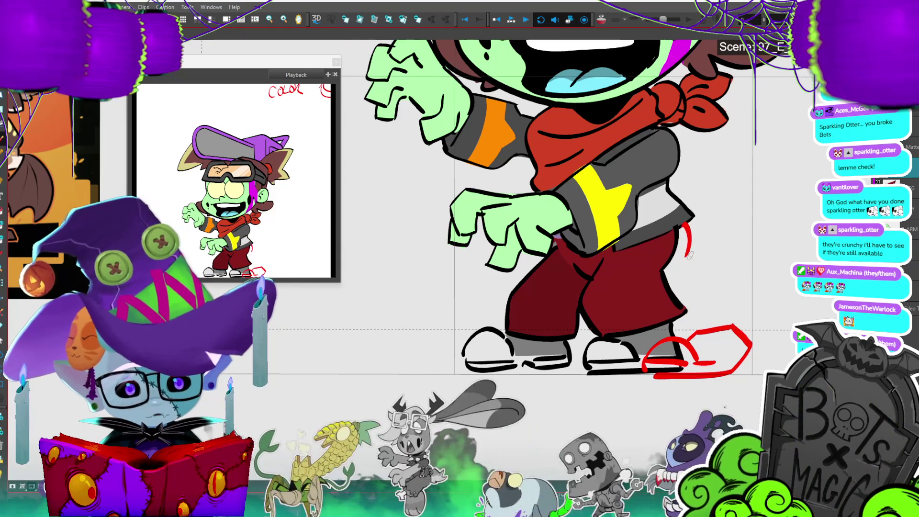
{"action": "mouse_move", "coordinate": [617, 257]}
{"action": "left_mouse_down"}
{"action": "mouse_move", "coordinate": [614, 294]}
{"action": "mouse_move", "coordinate": [632, 322]}
{"action": "mouse_move", "coordinate": [675, 324]}
{"action": "left_mouse_up"}
{"action": "key", "text": "ctrl+z"}
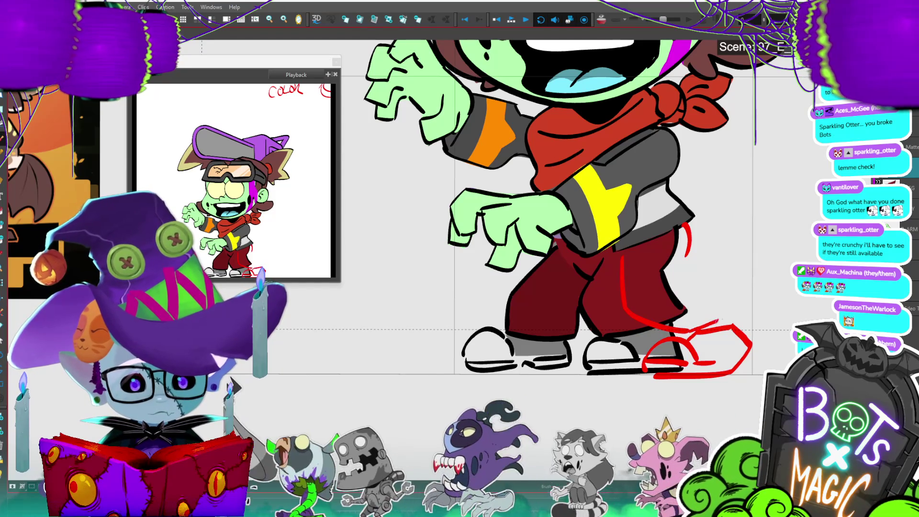
- Add the shoe tip hook, top line, and long red sole, then select the sketch
{"action": "left_click_drag", "start_coordinate": [745, 309], "coordinate": [738, 301]}
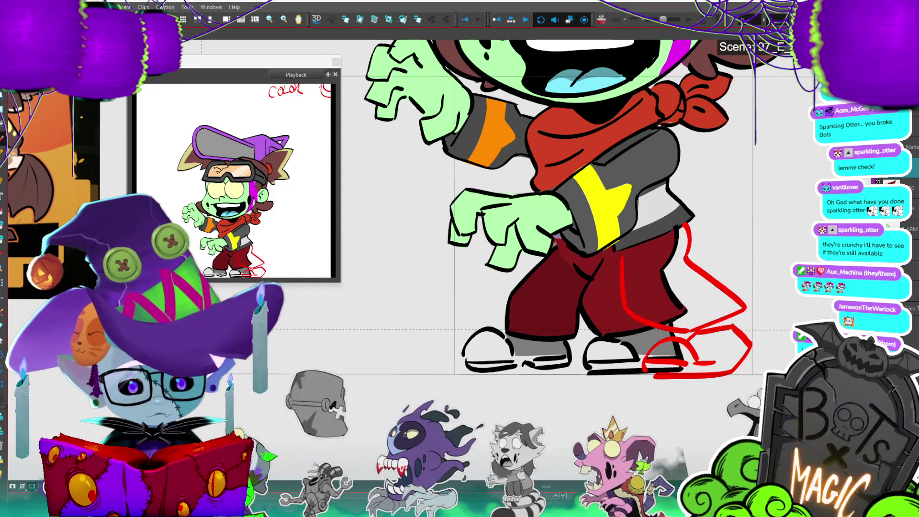
{"action": "left_click_drag", "start_coordinate": [700, 330], "coordinate": [732, 327]}
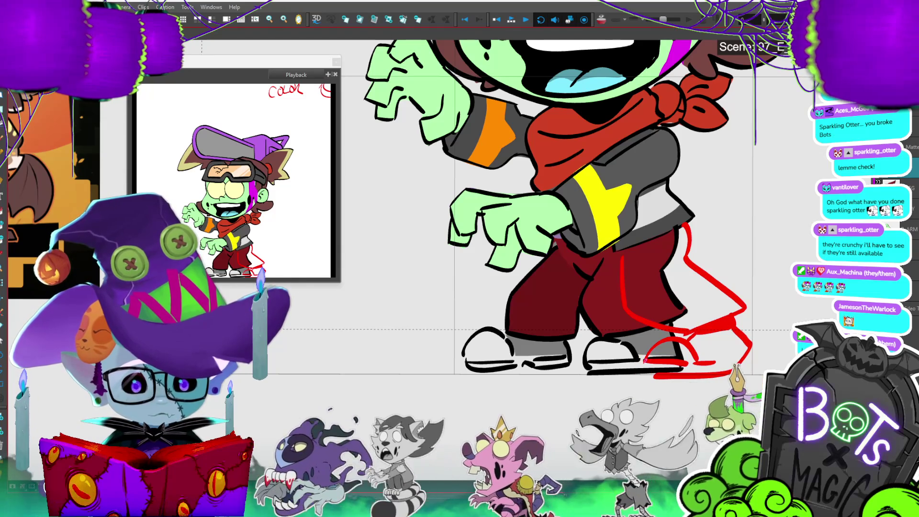
{"action": "left_click_drag", "start_coordinate": [732, 375], "coordinate": [644, 375]}
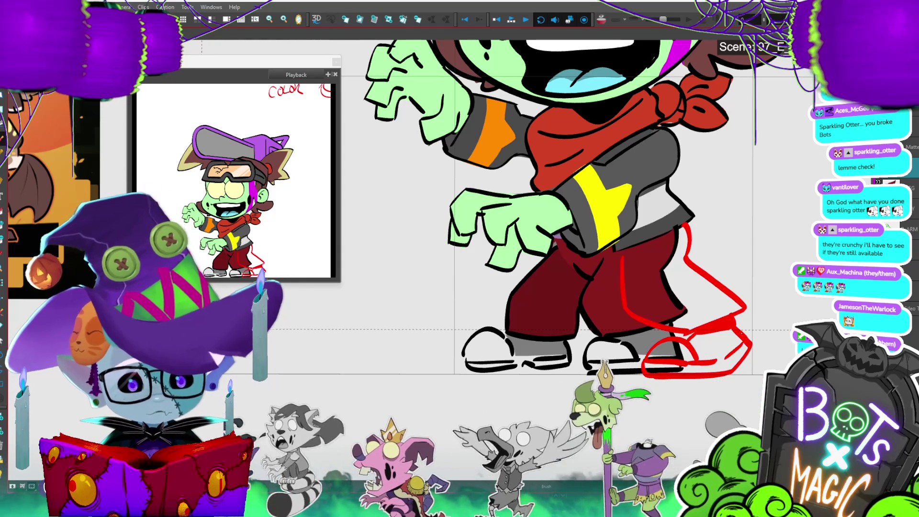
{"action": "left_click", "coordinate": [742, 336]}
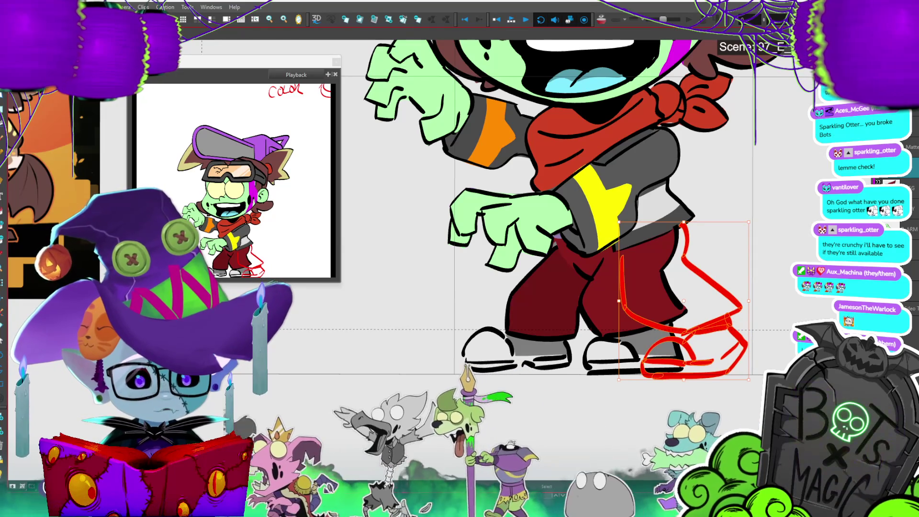
- Delete the old dark red leg and shoe, restoring the new leg sketch as black line art
{"action": "left_click", "coordinate": [781, 331]}
{"action": "key", "text": "ctrl+a"}
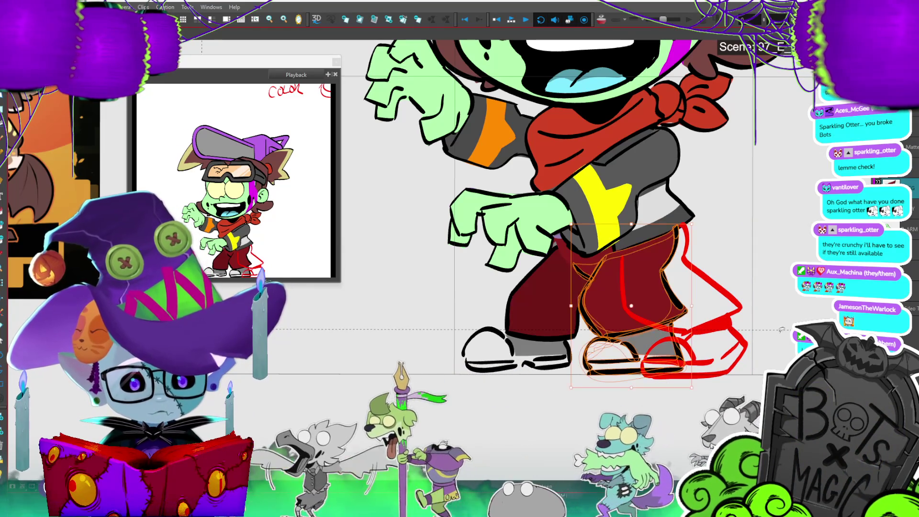
{"action": "key", "text": "Delete"}
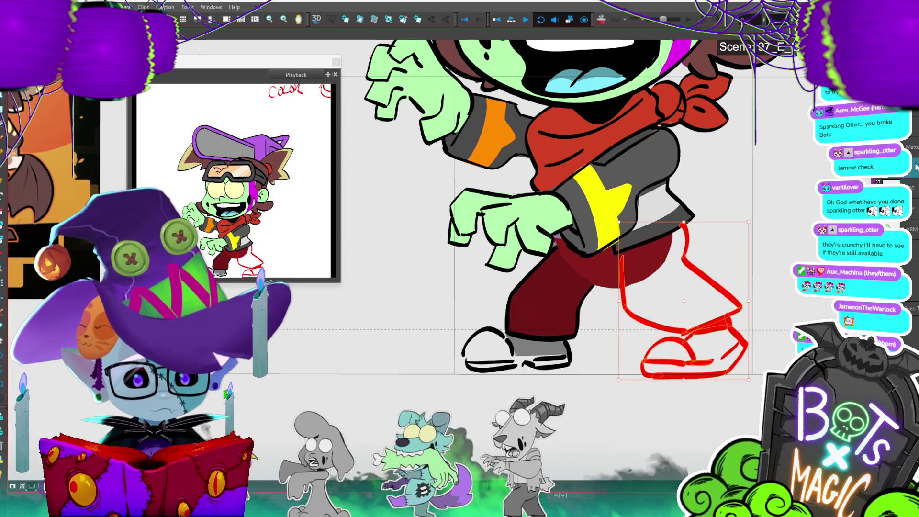
{"action": "key", "text": "Delete"}
{"action": "key", "text": "ctrl+z"}
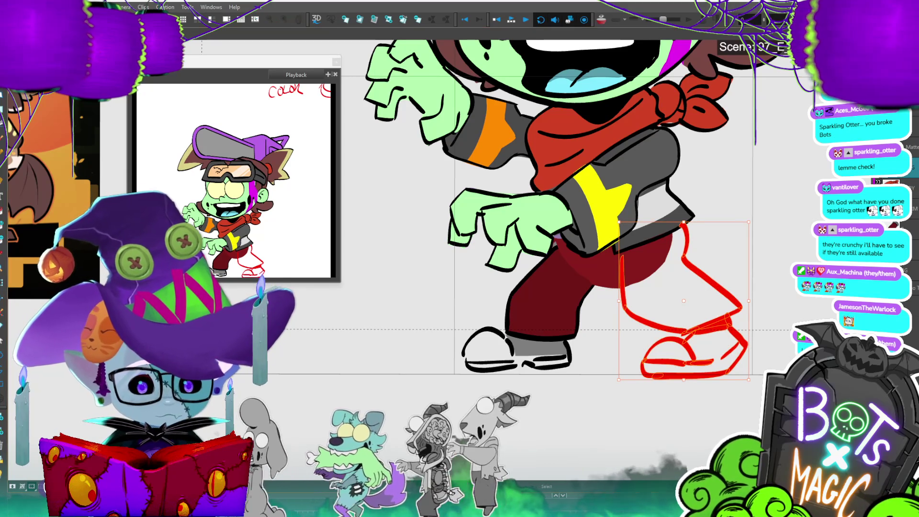
{"action": "key", "text": "ctrl+z"}
- Eyedrop the dark red and Auto-Matte the new leg with the Current colour
{"action": "key", "text": "alt+d"}
{"action": "key", "text": "ctrl+shift+m"}
{"action": "left_click", "coordinate": [517, 281]}
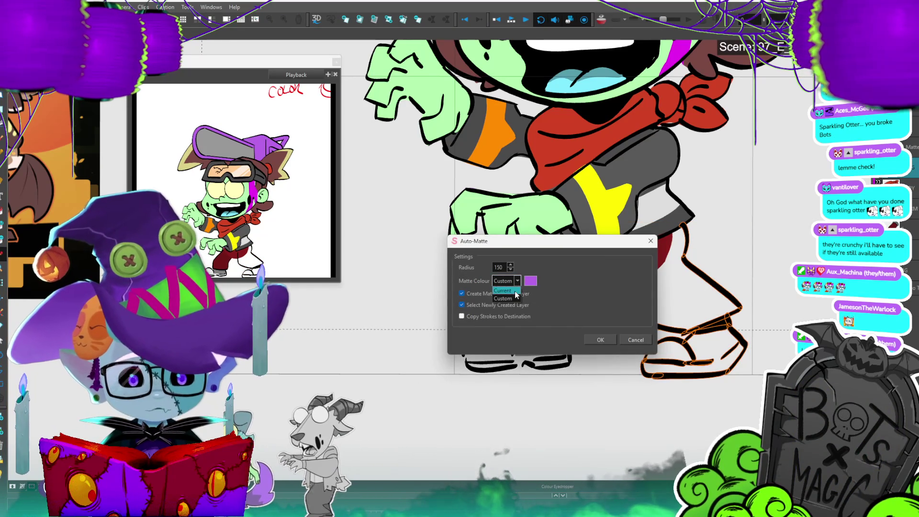
{"action": "left_click", "coordinate": [502, 292]}
{"action": "left_click", "coordinate": [600, 340]}
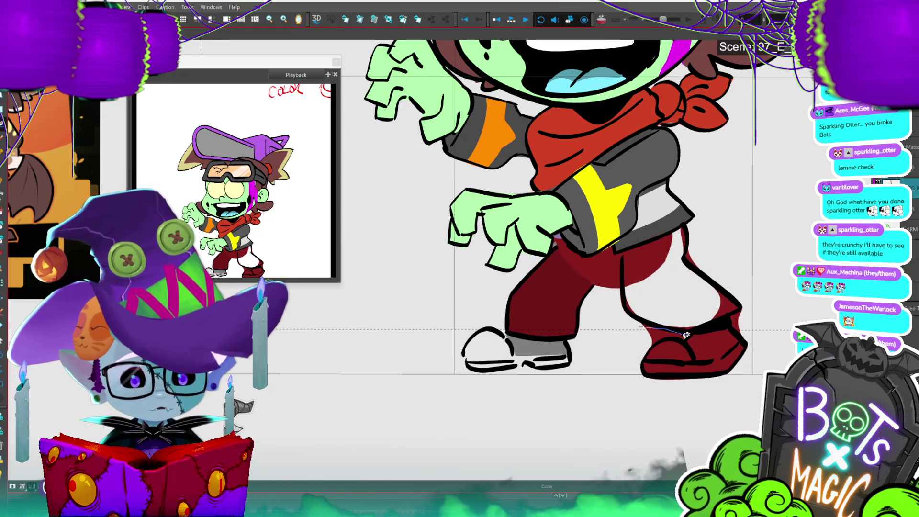
{"action": "left_click_drag", "start_coordinate": [641, 338], "coordinate": [639, 304]}
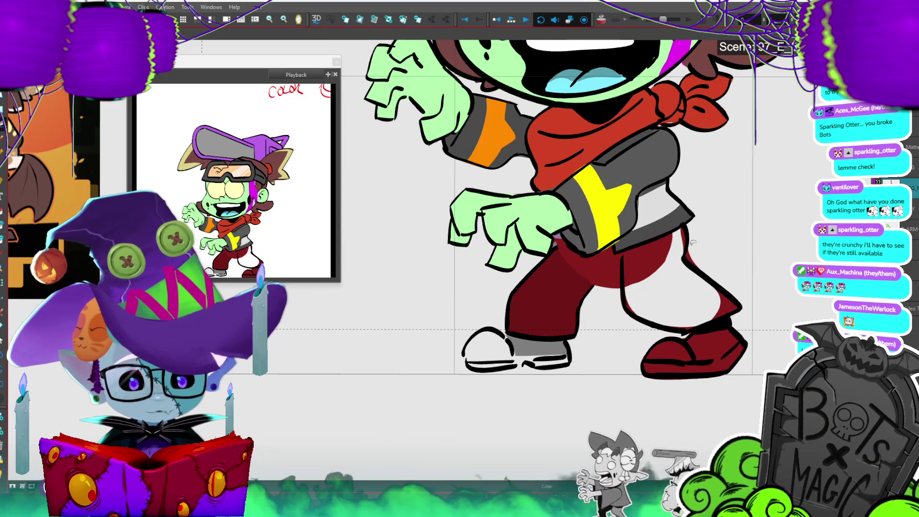
- Fill the open right pant leg dark red and step to a neighbouring walk frame
{"action": "key", "text": "Escape"}
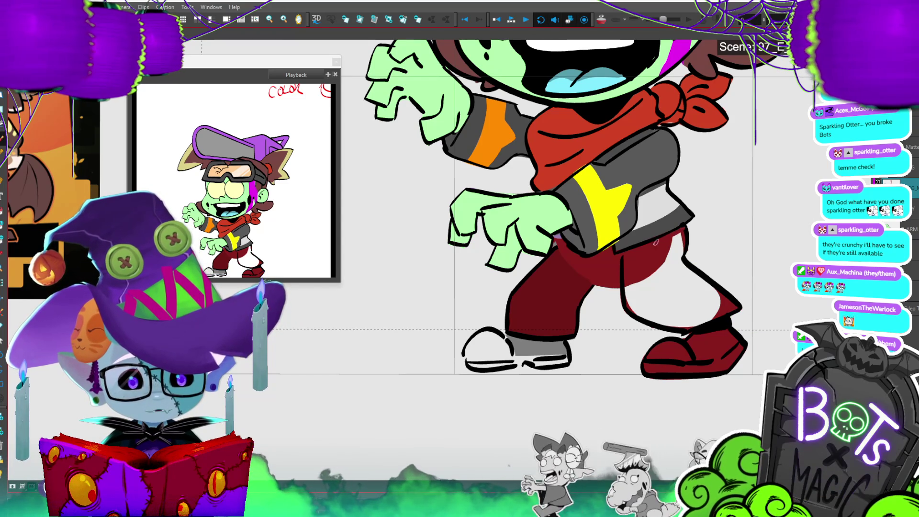
{"action": "left_click_drag", "start_coordinate": [639, 317], "coordinate": [666, 293]}
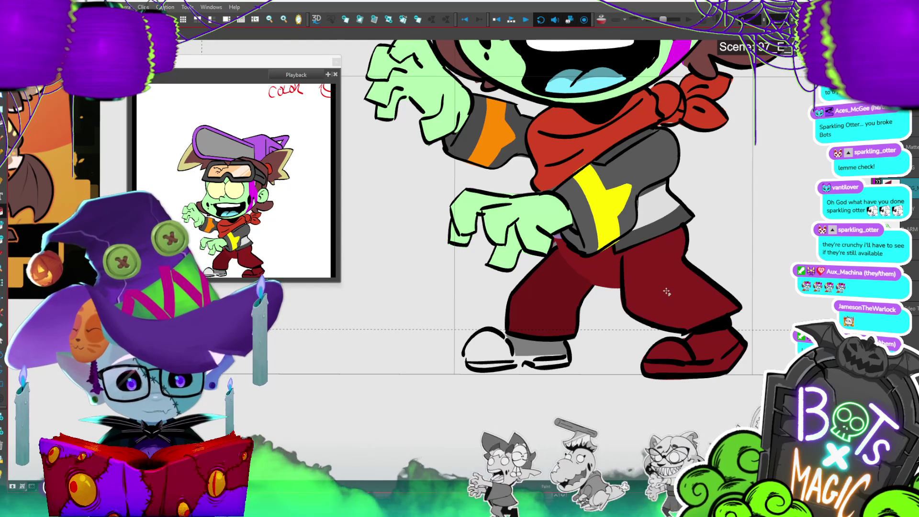
{"action": "key", "text": "2"}
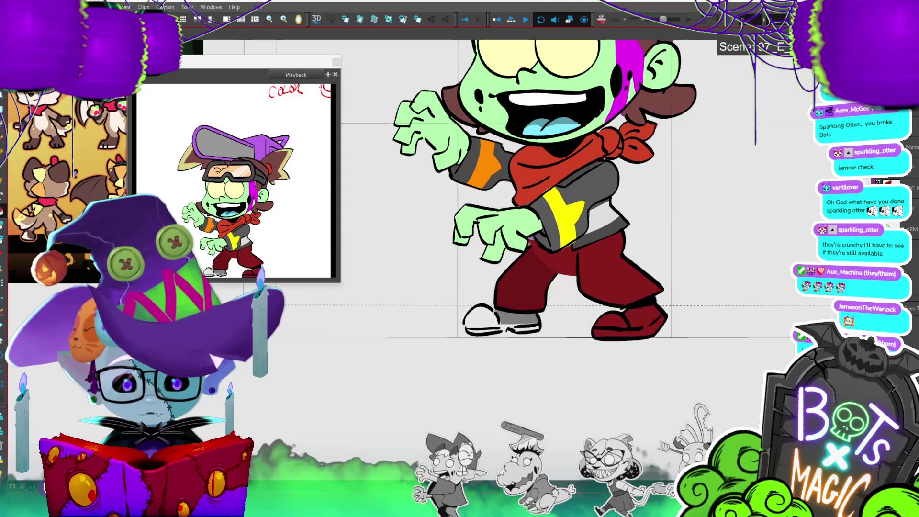
{"action": "key", "text": "period"}
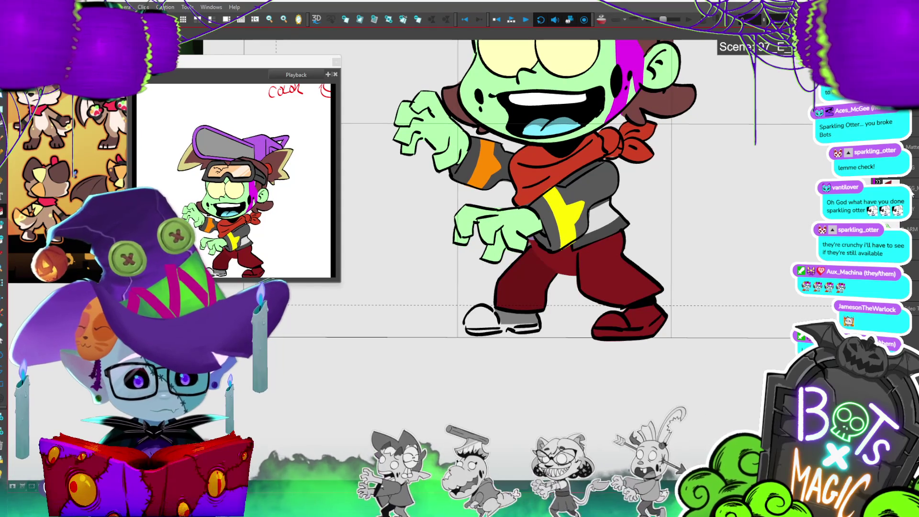
- Tilt the right pant leg and shoe to a new angle, checking it against neighbouring frames
{"action": "left_click", "coordinate": [650, 291]}
{"action": "mouse_move", "coordinate": [650, 291]}
{"action": "left_mouse_down"}
{"action": "mouse_move", "coordinate": [634, 234]}
{"action": "mouse_move", "coordinate": [608, 226]}
{"action": "mouse_move", "coordinate": [619, 232]}
{"action": "left_mouse_up"}
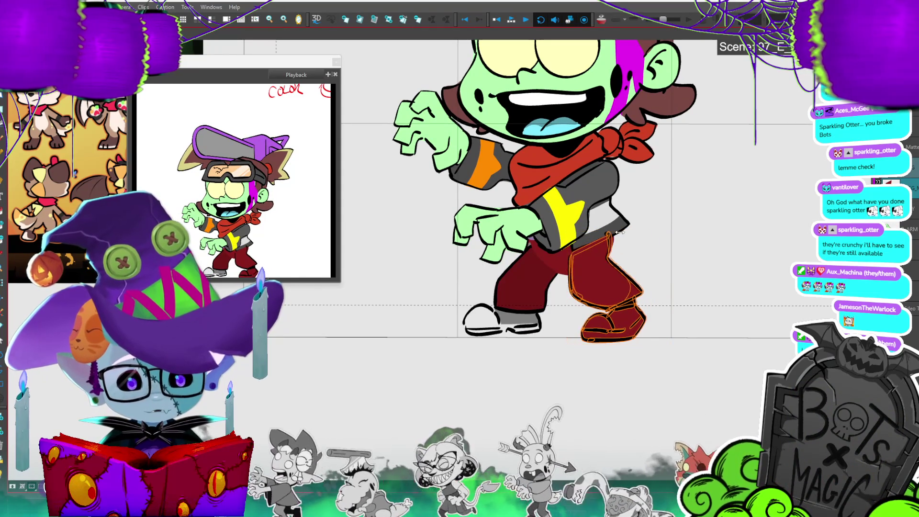
{"action": "key", "text": "period"}
{"action": "key", "text": "comma"}
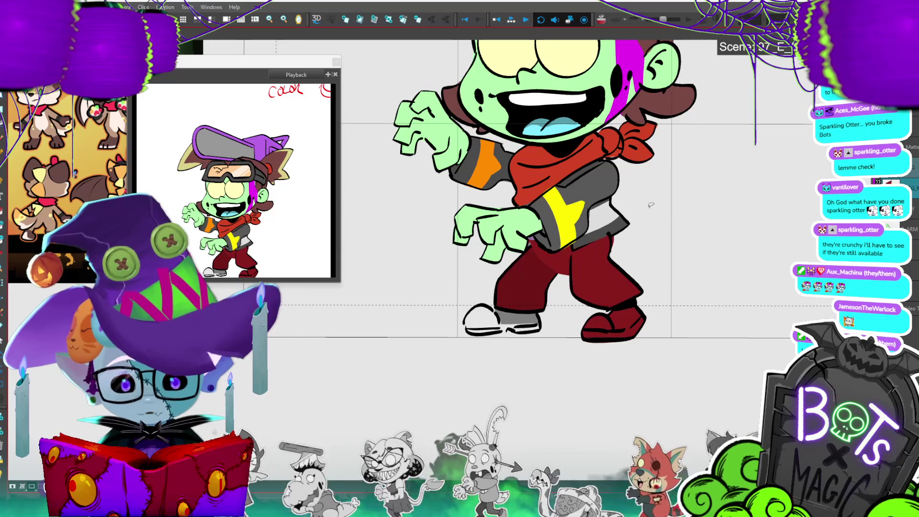
{"action": "key", "text": "period"}
{"action": "key", "text": "comma"}
{"action": "left_click", "coordinate": [646, 287]}
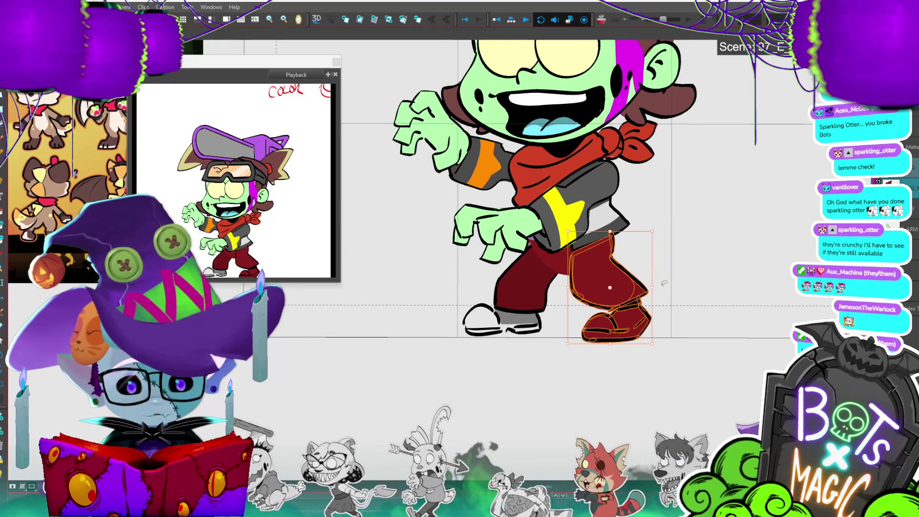
{"action": "key", "text": "period"}
{"action": "key", "text": "comma"}
{"action": "key", "text": "period"}
{"action": "key", "text": "comma"}
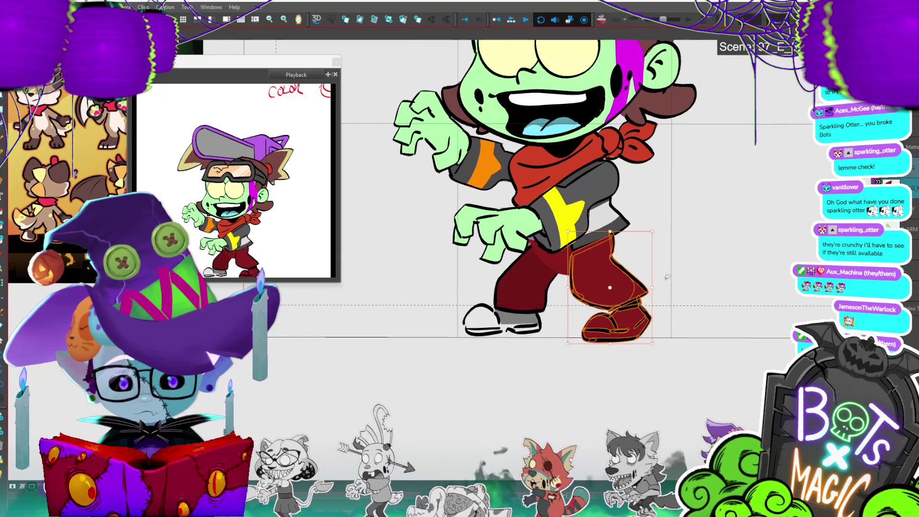
{"action": "key", "text": "period"}
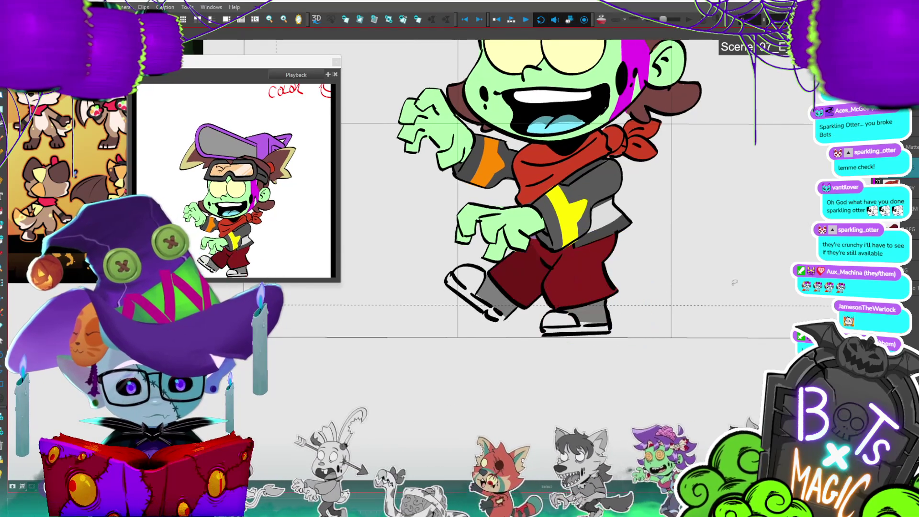
{"action": "key", "text": "period"}
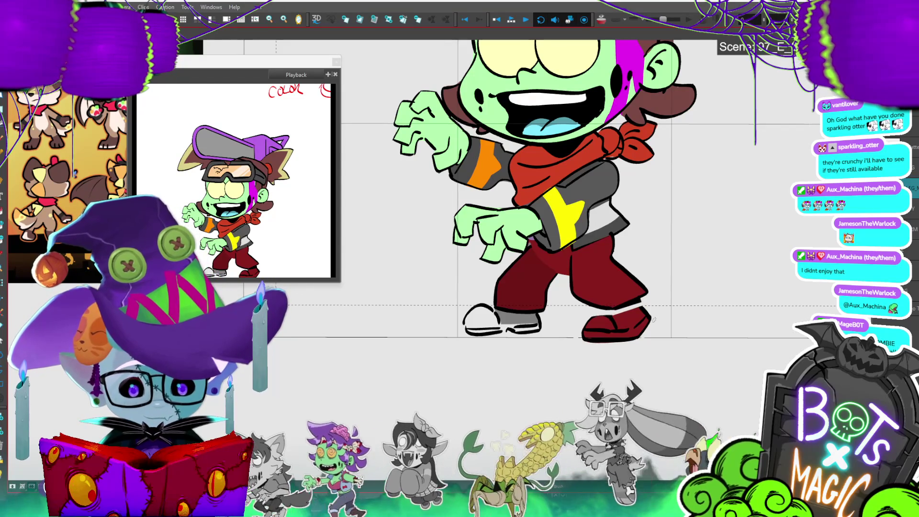
- Undo the red fill on the right shoe and paint it grey instead
{"action": "key", "text": "ctrl+z"}
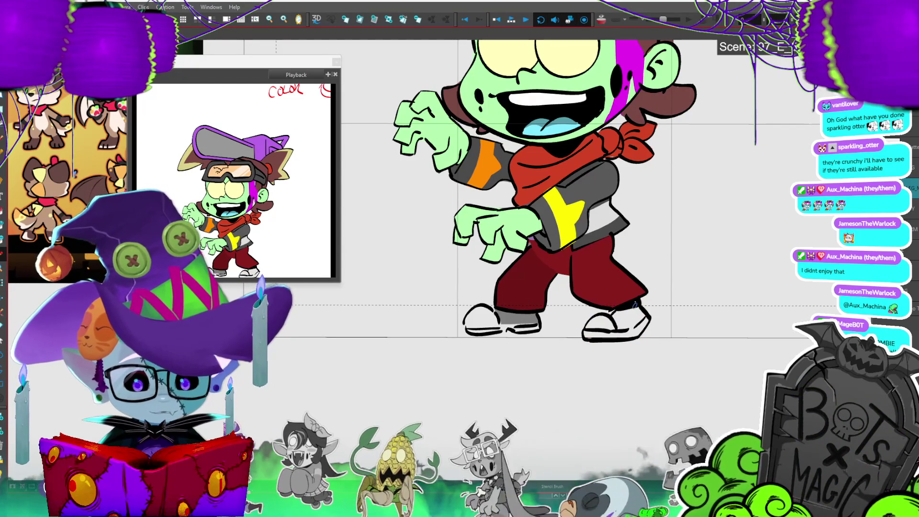
{"action": "left_click", "coordinate": [644, 311]}
{"action": "left_click", "coordinate": [625, 313]}
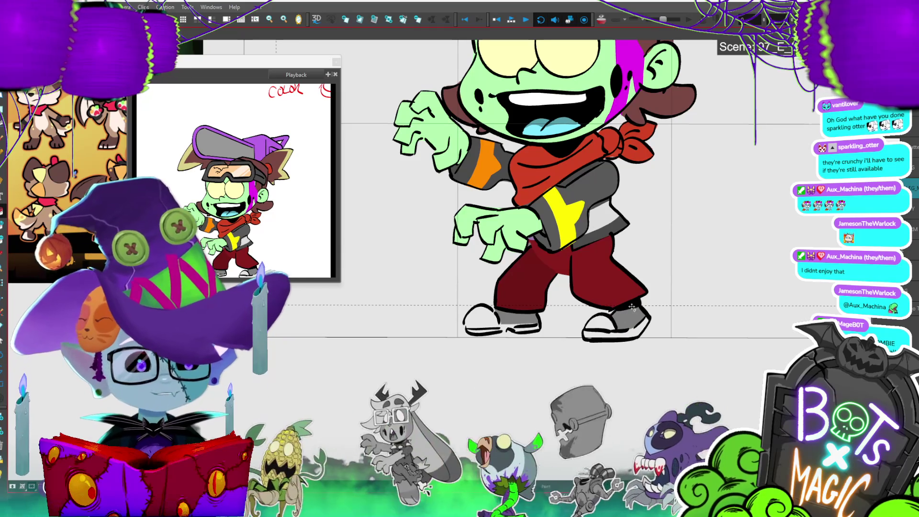
- Step through the zombie's walk frames to review the leg drawings
{"action": "scroll", "coordinate": [631, 319], "scroll_direction": "down", "scroll_amount": 2}
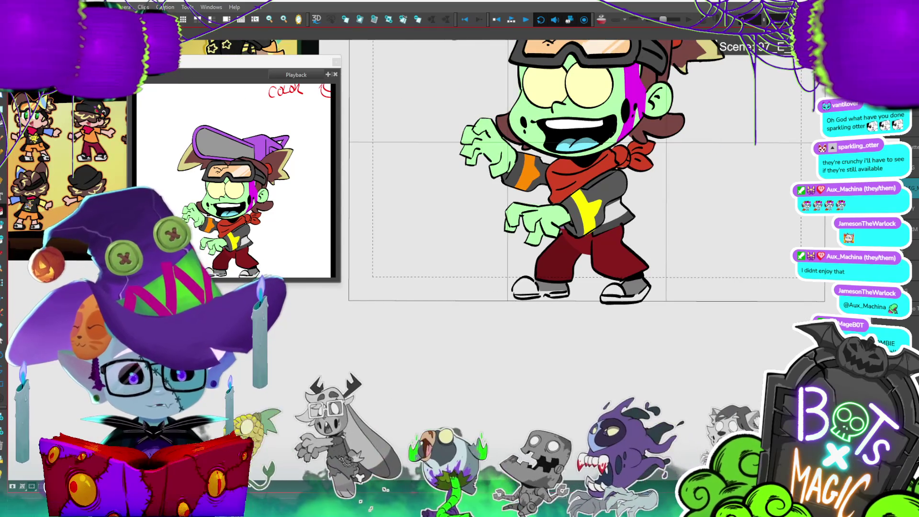
{"action": "scroll", "coordinate": [438, 241], "scroll_direction": "up", "scroll_amount": 2}
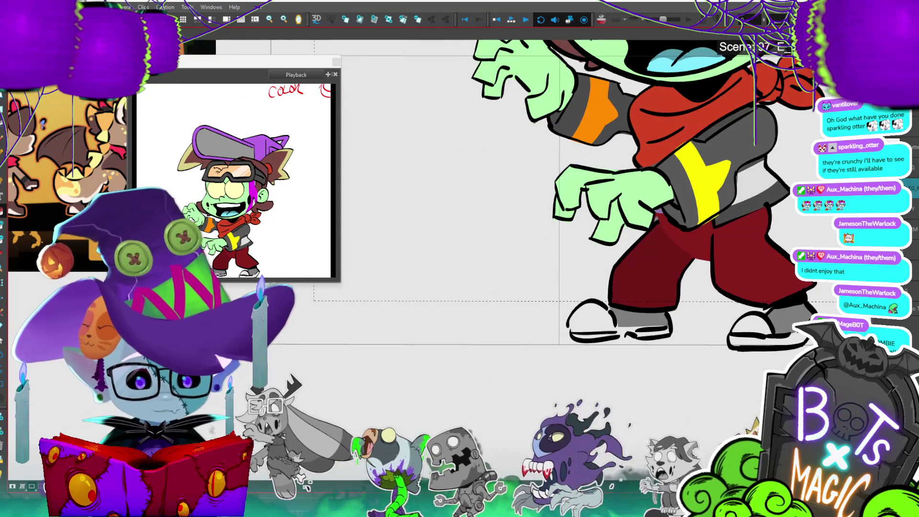
{"action": "key", "text": "period"}
{"action": "key", "text": "comma"}
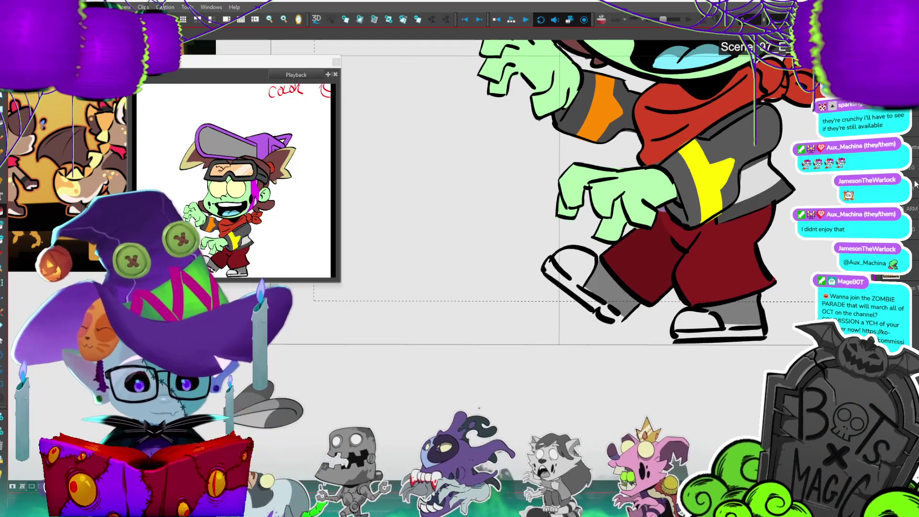
{"action": "key", "text": "period"}
{"action": "key", "text": "period"}
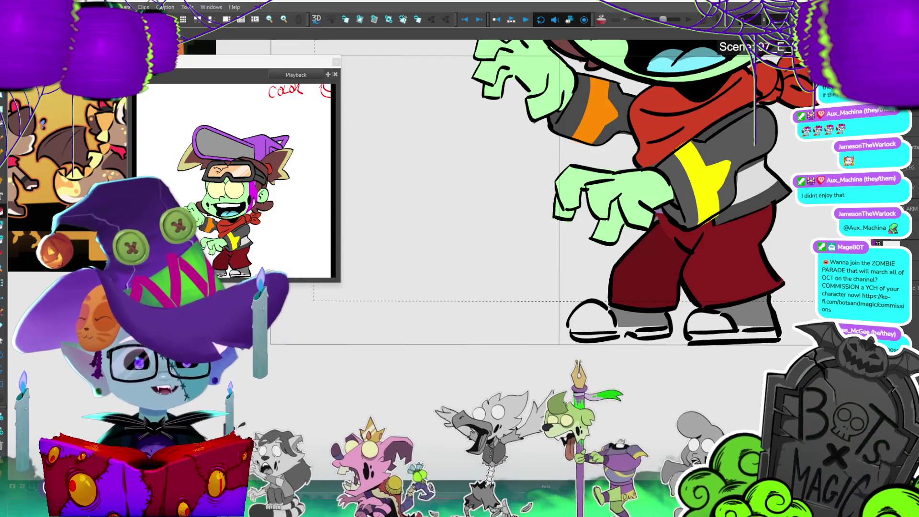
{"action": "key", "text": "period"}
{"action": "key", "text": "period"}
{"action": "key", "text": "period"}
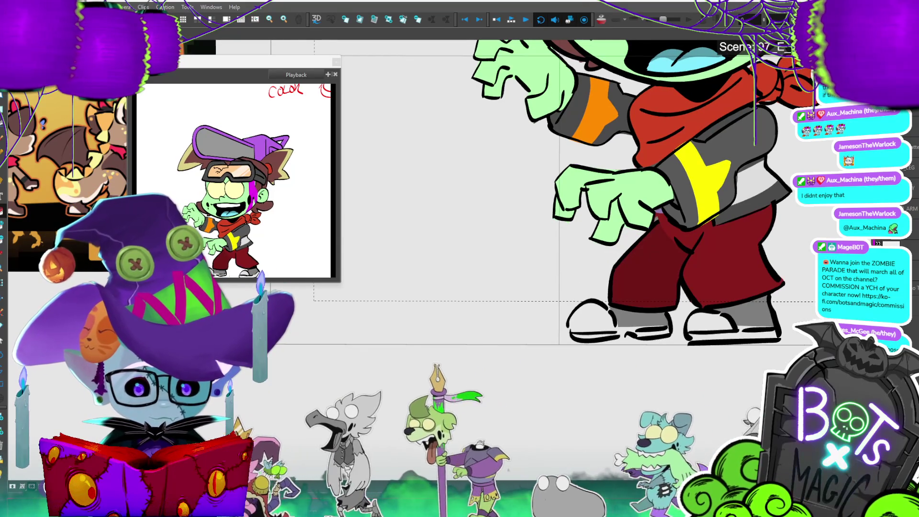
{"action": "key", "text": "period"}
{"action": "key", "text": "comma"}
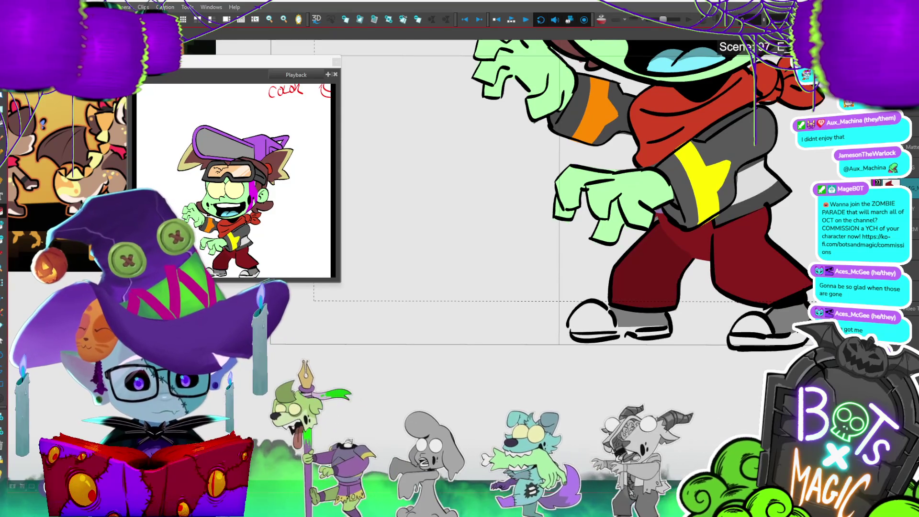
{"action": "key", "text": "2"}
- Compare the right leg across frames, then sketch red guide lines down the trouser leg to the foot
{"action": "left_click", "coordinate": [664, 275]}
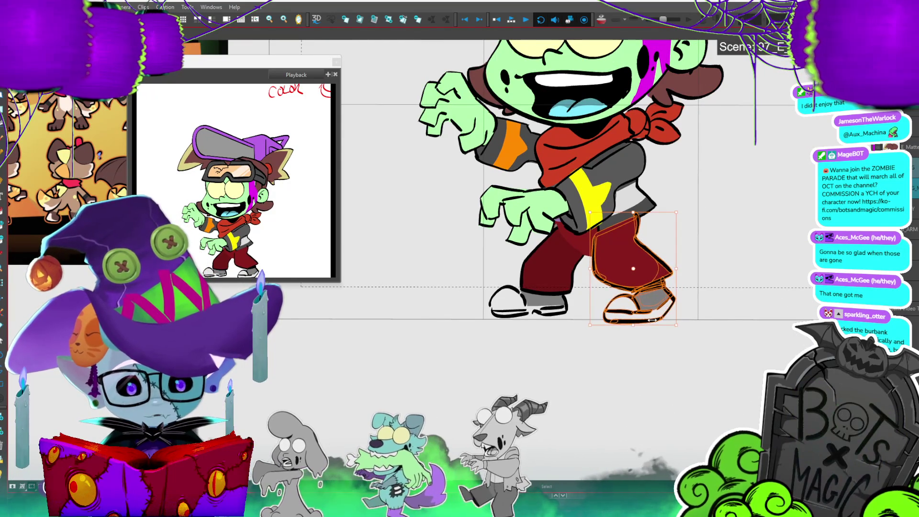
{"action": "key", "text": "period"}
{"action": "key", "text": "comma"}
{"action": "key", "text": "period"}
{"action": "key", "text": "comma"}
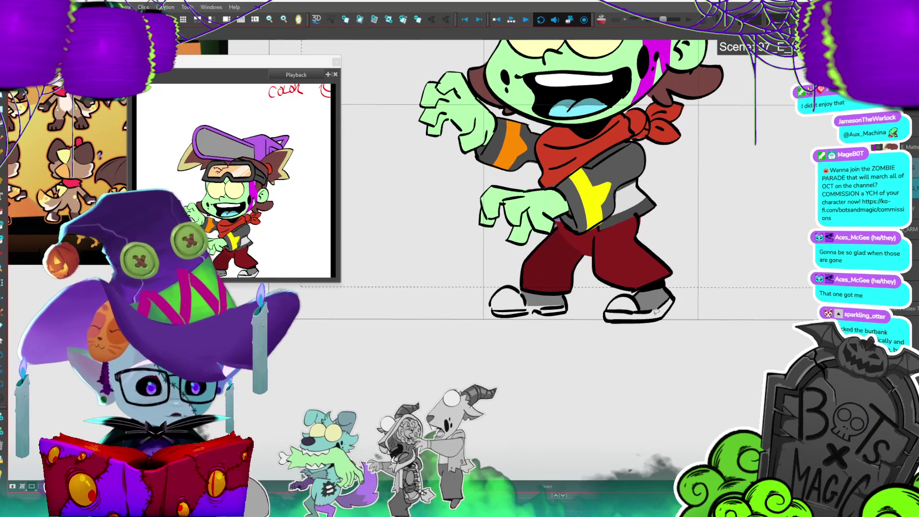
{"action": "key", "text": "period"}
{"action": "key", "text": "period"}
{"action": "key", "text": "comma"}
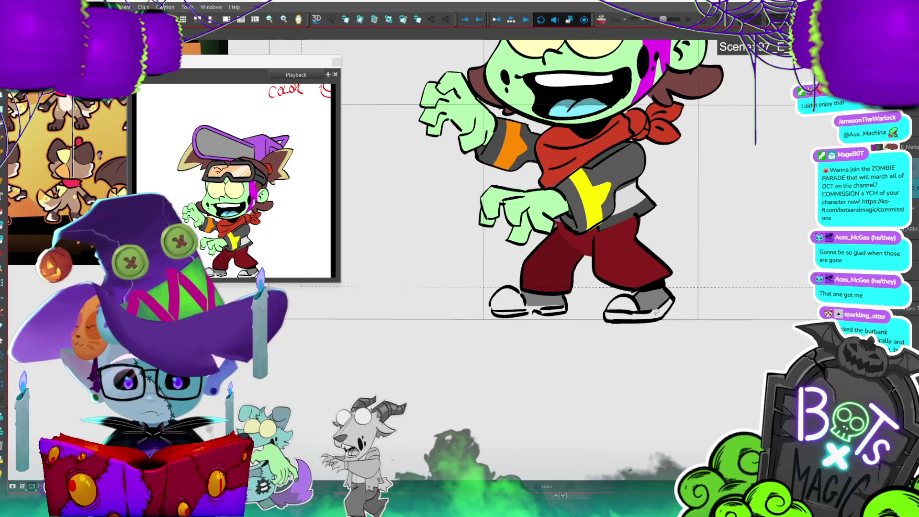
{"action": "key", "text": "comma"}
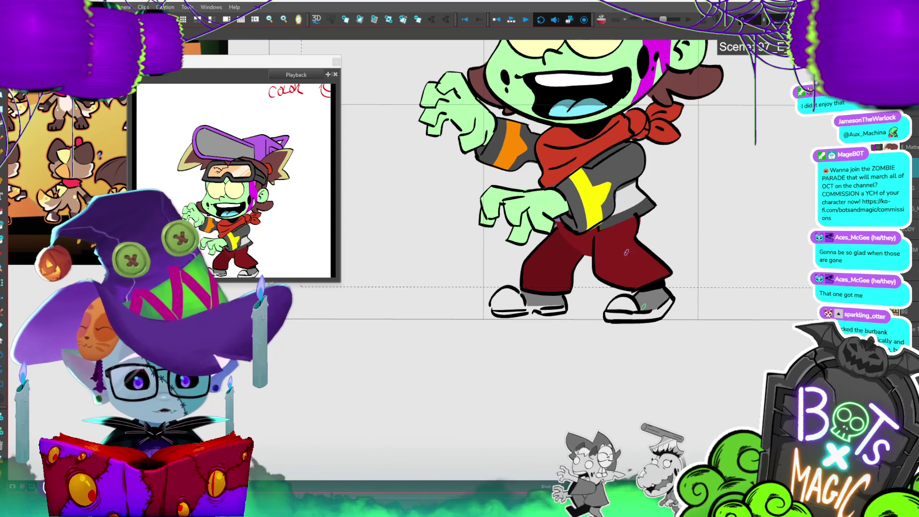
{"action": "left_click_drag", "start_coordinate": [596, 240], "coordinate": [603, 275]}
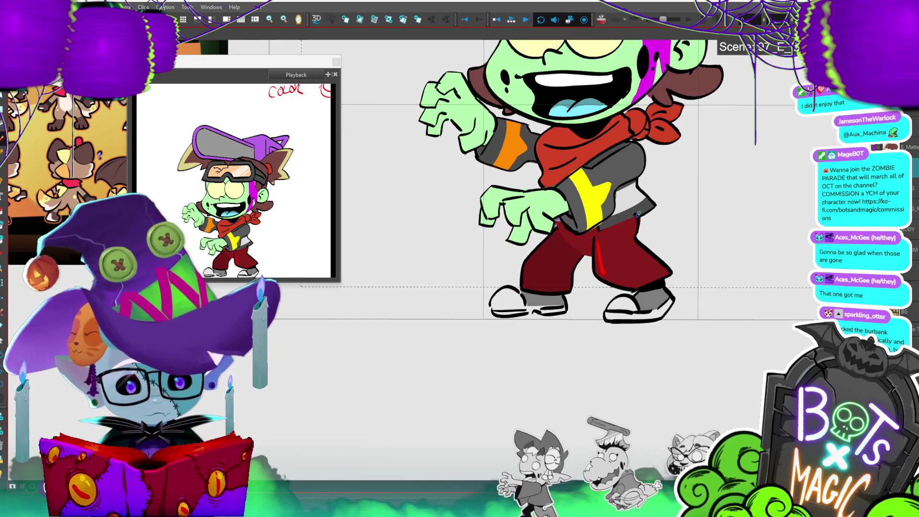
{"action": "mouse_move", "coordinate": [656, 248]}
{"action": "left_mouse_down"}
{"action": "mouse_move", "coordinate": [648, 309]}
{"action": "mouse_move", "coordinate": [671, 293]}
{"action": "mouse_move", "coordinate": [661, 282]}
{"action": "mouse_move", "coordinate": [654, 310]}
{"action": "left_mouse_up"}
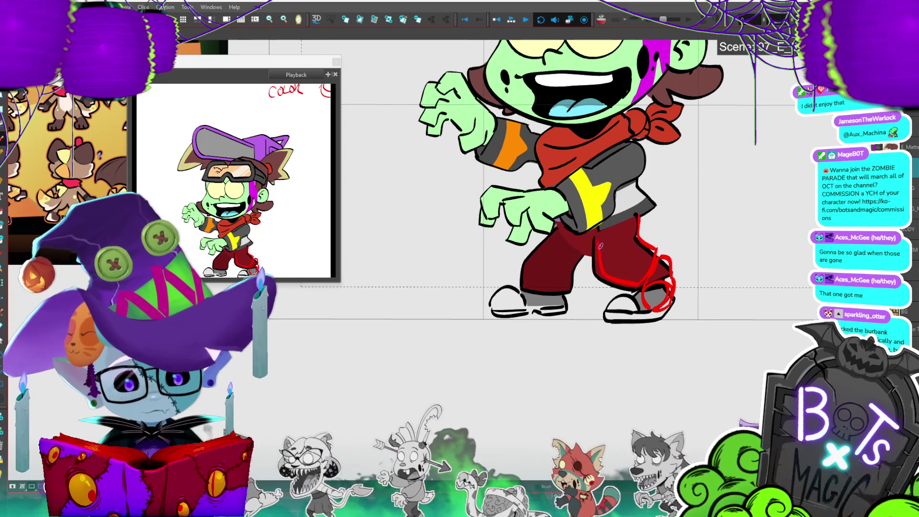
- Revise the red leg stroke and compare the sketch with the finished leg drawing
{"action": "left_click_drag", "start_coordinate": [583, 245], "coordinate": [600, 258]}
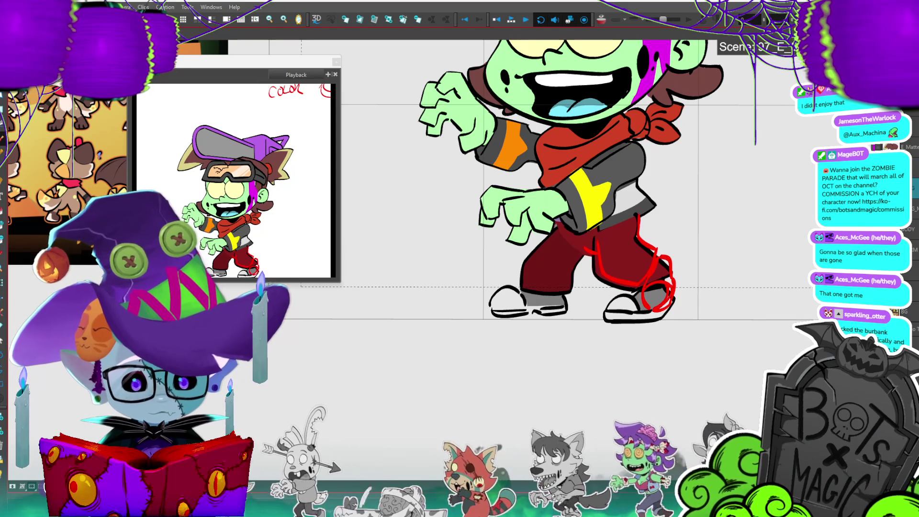
{"action": "key", "text": "ctrl+z"}
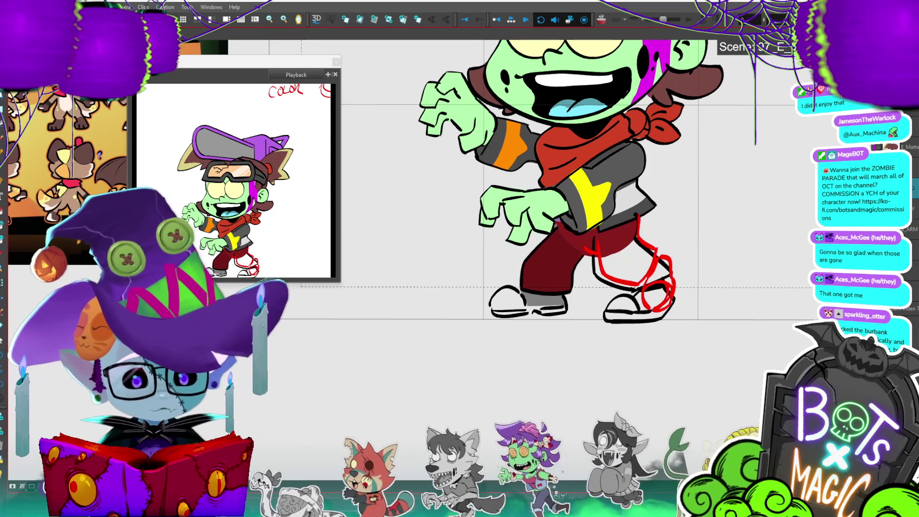
{"action": "key", "text": "ctrl+a"}
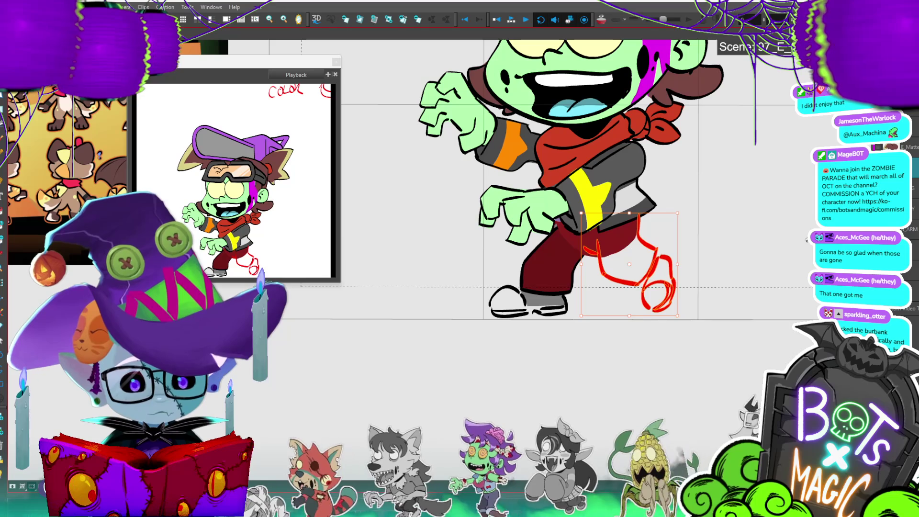
{"action": "key", "text": "period"}
{"action": "key", "text": "comma"}
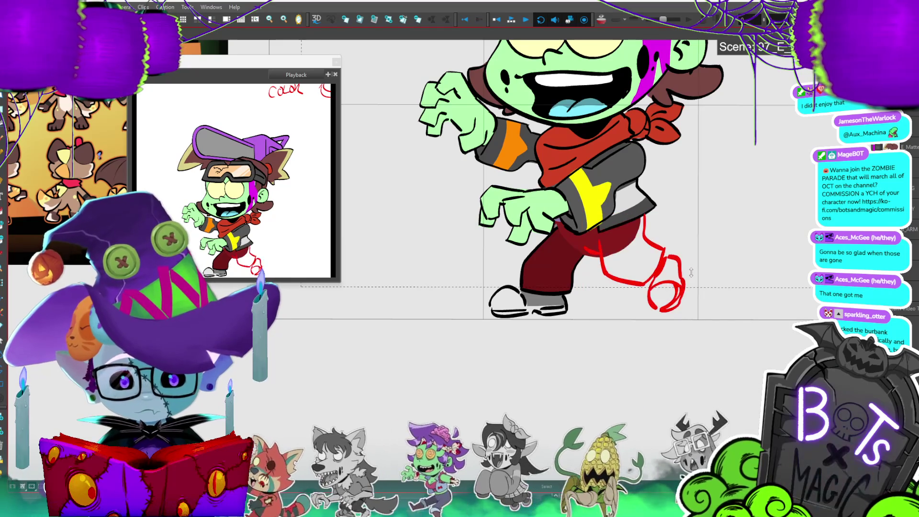
{"action": "key", "text": "period"}
{"action": "key", "text": "comma"}
{"action": "key", "text": "ctrl+a"}
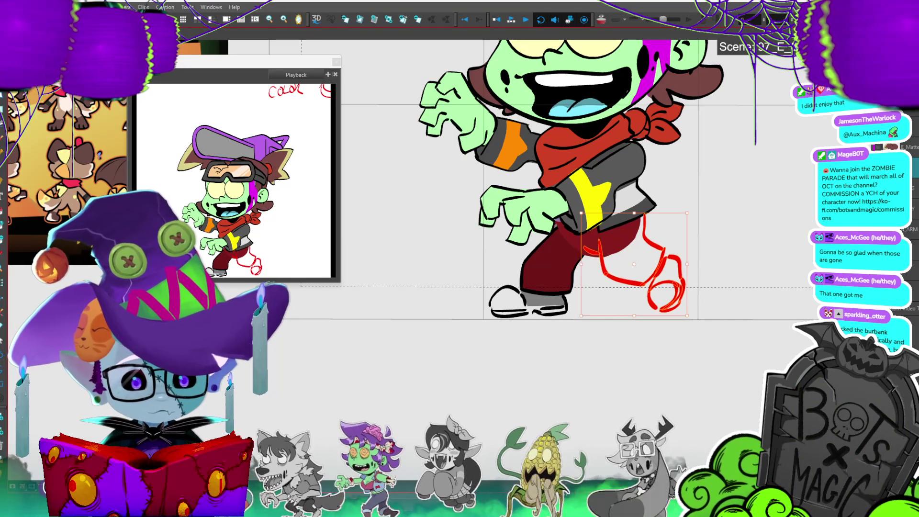
- Erase most of the red foot loop and redraw the ankle and foot
{"action": "mouse_move", "coordinate": [694, 307]}
{"action": "left_mouse_down"}
{"action": "mouse_move", "coordinate": [653, 313]}
{"action": "mouse_move", "coordinate": [684, 254]}
{"action": "mouse_move", "coordinate": [642, 319]}
{"action": "left_mouse_up"}
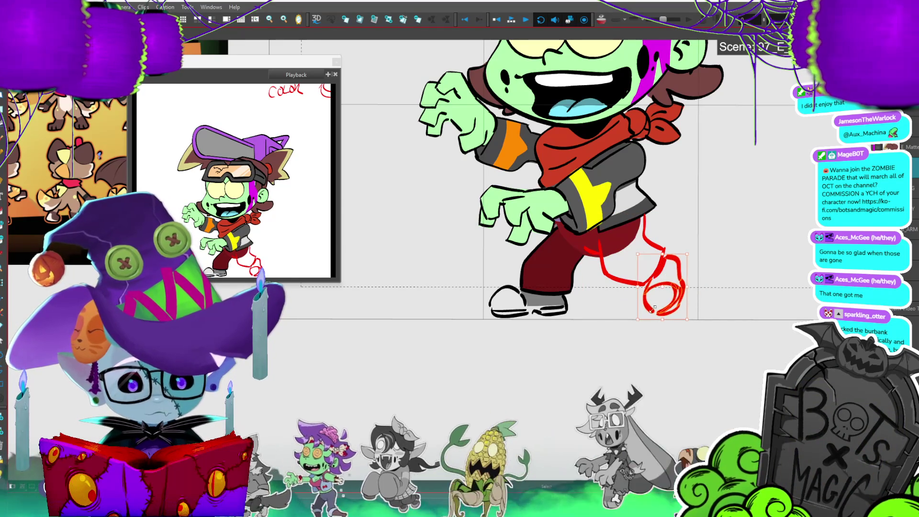
{"action": "key", "text": "Escape"}
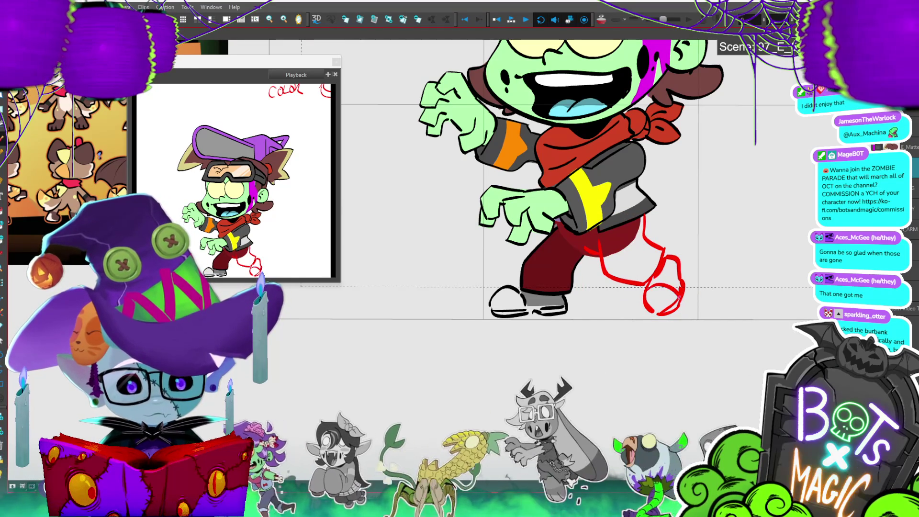
{"action": "left_click_drag", "start_coordinate": [673, 298], "coordinate": [668, 261]}
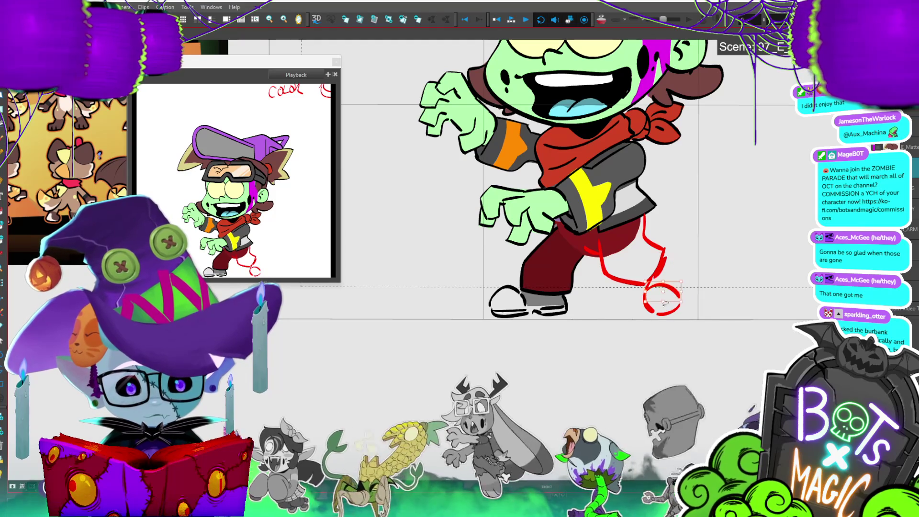
{"action": "mouse_move", "coordinate": [680, 297]}
{"action": "left_mouse_down"}
{"action": "mouse_move", "coordinate": [644, 317]}
{"action": "mouse_move", "coordinate": [649, 287]}
{"action": "mouse_move", "coordinate": [660, 317]}
{"action": "mouse_move", "coordinate": [679, 293]}
{"action": "left_mouse_up"}
{"action": "mouse_move", "coordinate": [665, 249]}
{"action": "left_mouse_down"}
{"action": "mouse_move", "coordinate": [689, 266]}
{"action": "mouse_move", "coordinate": [687, 274]}
{"action": "mouse_move", "coordinate": [650, 284]}
{"action": "left_mouse_up"}
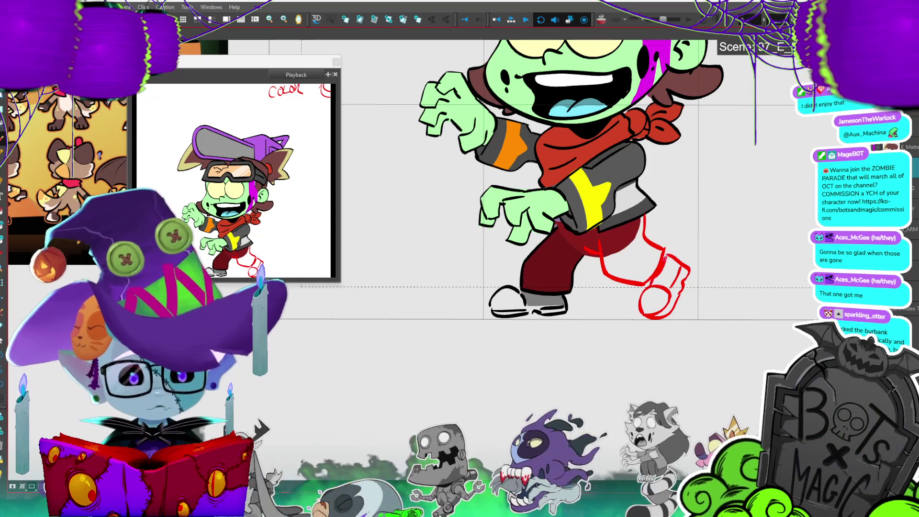
{"action": "key", "text": "period"}
{"action": "key", "text": "comma"}
{"action": "key", "text": "period"}
{"action": "key", "text": "comma"}
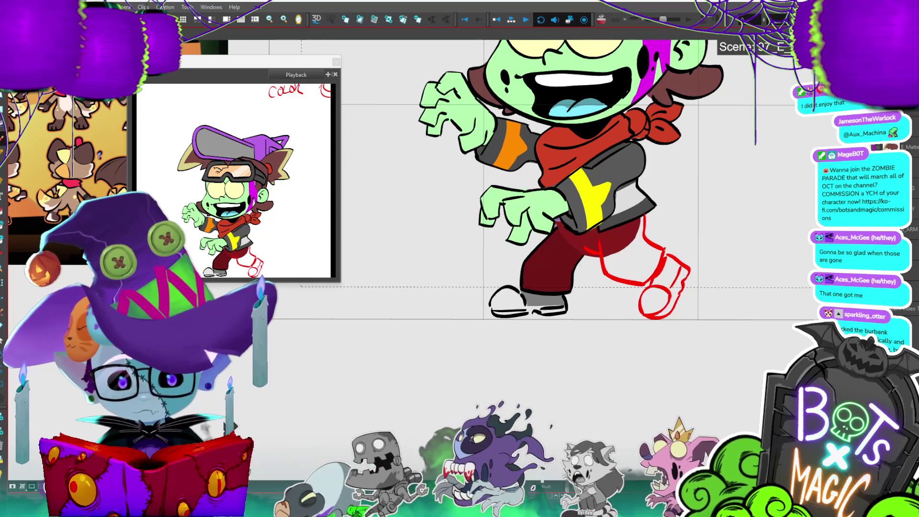
- Transform the red sketch leg and show the clean black leg lineart
{"action": "key", "text": "ctrl+t"}
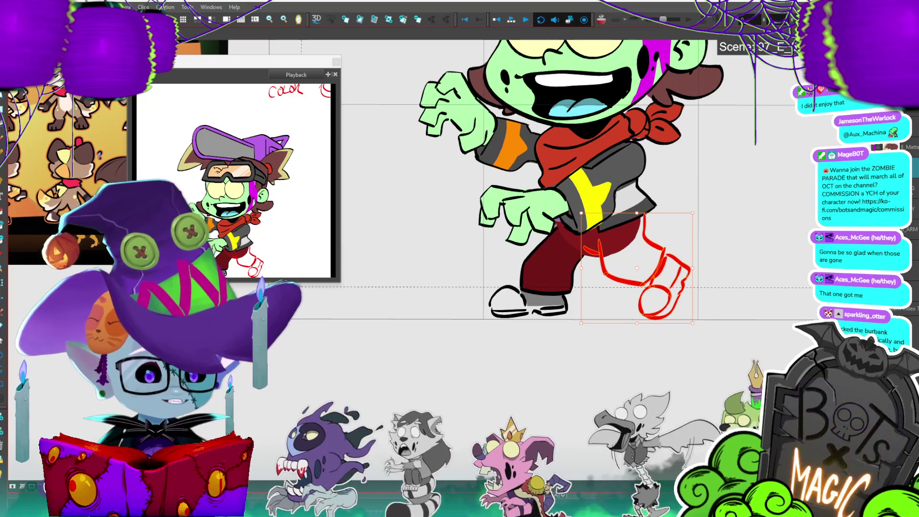
{"action": "key", "text": "Return"}
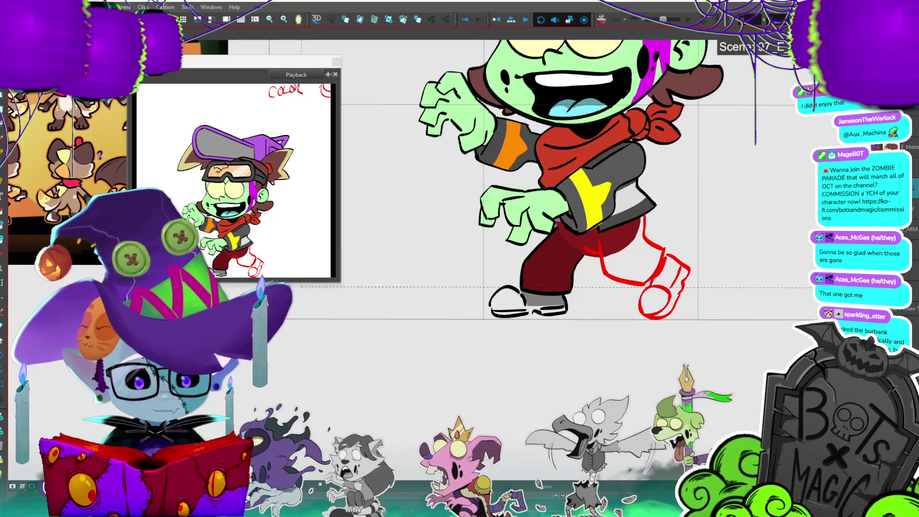
{"action": "key", "text": "ctrl+a"}
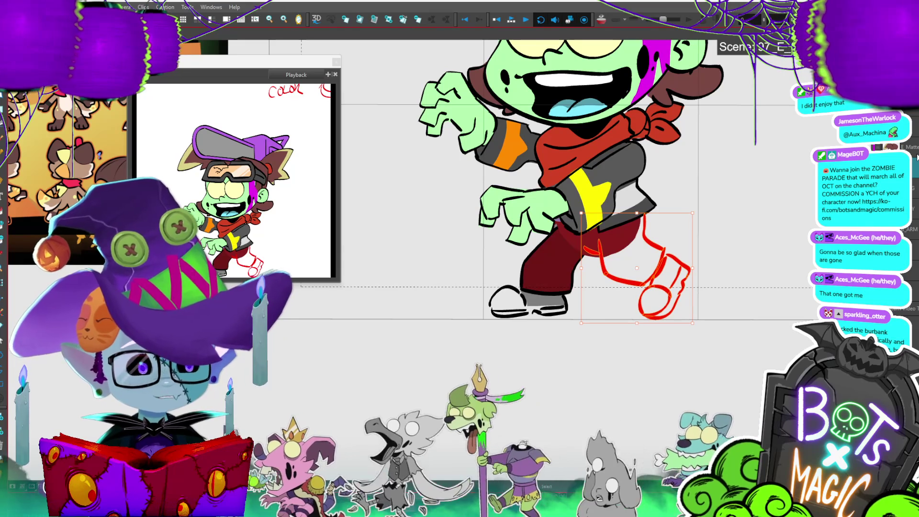
{"action": "key", "text": "Return"}
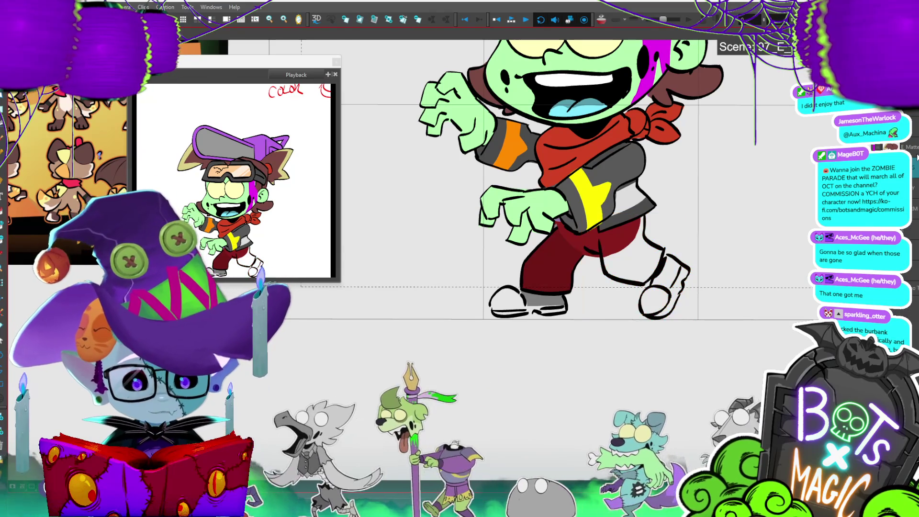
- Matte the new leg and boot in trouser red and draw a thin closing line on the boot
{"action": "left_click", "coordinate": [656, 260]}
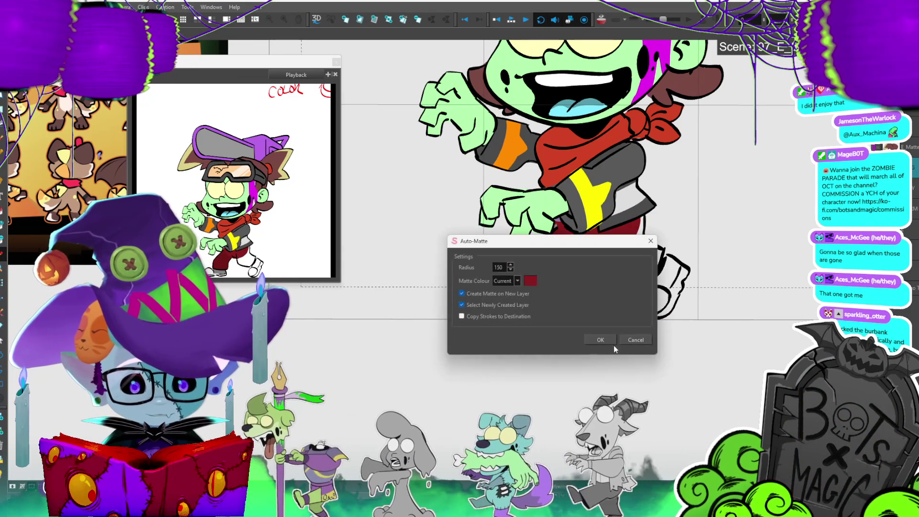
{"action": "left_click", "coordinate": [600, 336]}
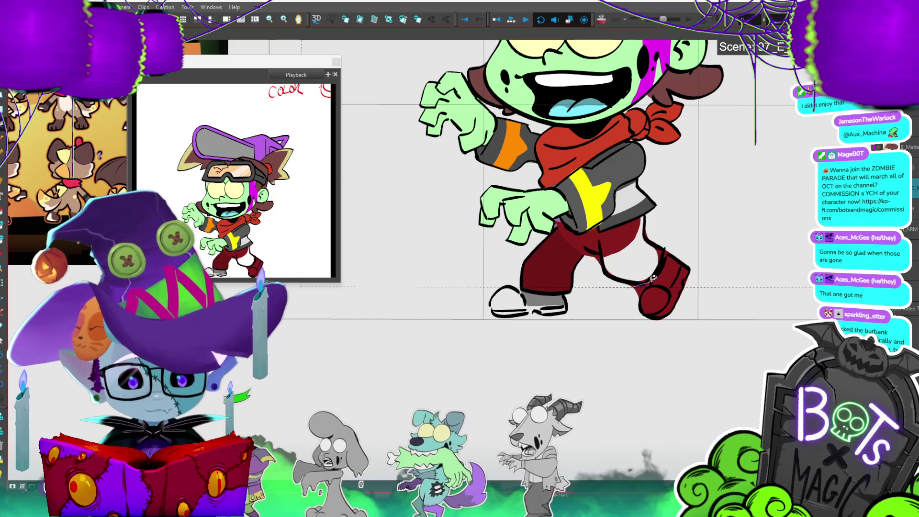
{"action": "left_click_drag", "start_coordinate": [651, 283], "coordinate": [632, 290]}
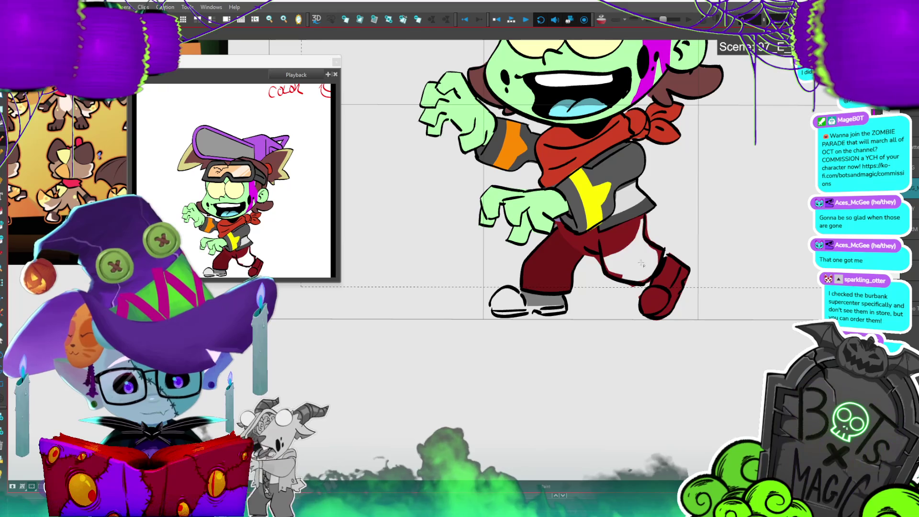
- Fill the back pant leg's gap dark red with the Paint tool
{"action": "key", "text": "alt+i"}
{"action": "left_click", "coordinate": [640, 276]}
{"action": "key", "text": "alt+t"}
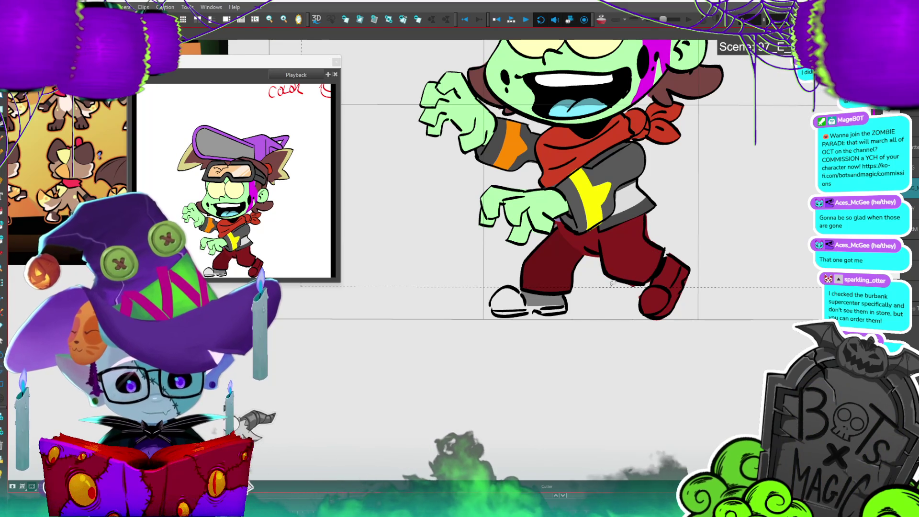
- Reframe the view and step to the next drawing, where the leg is bent with a red foot
{"action": "key", "text": "2"}
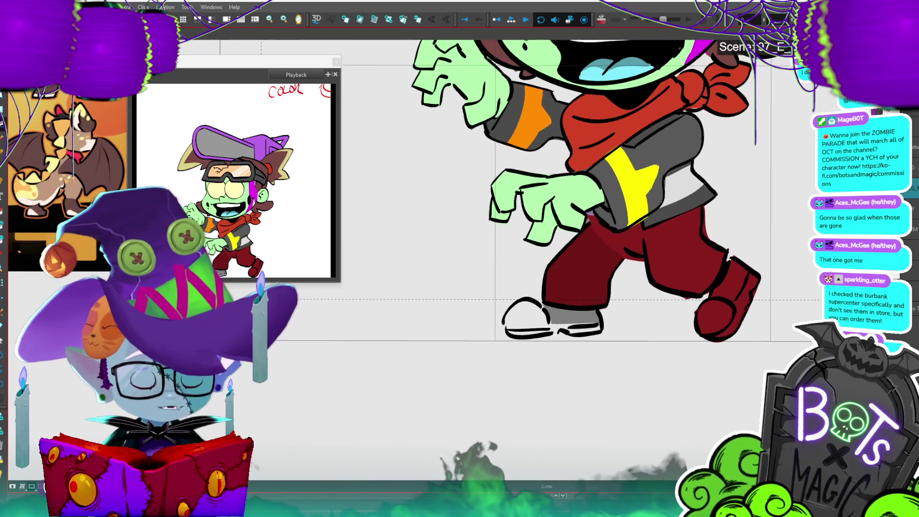
{"action": "scroll", "coordinate": [539, 195], "scroll_direction": "right", "scroll_amount": 3}
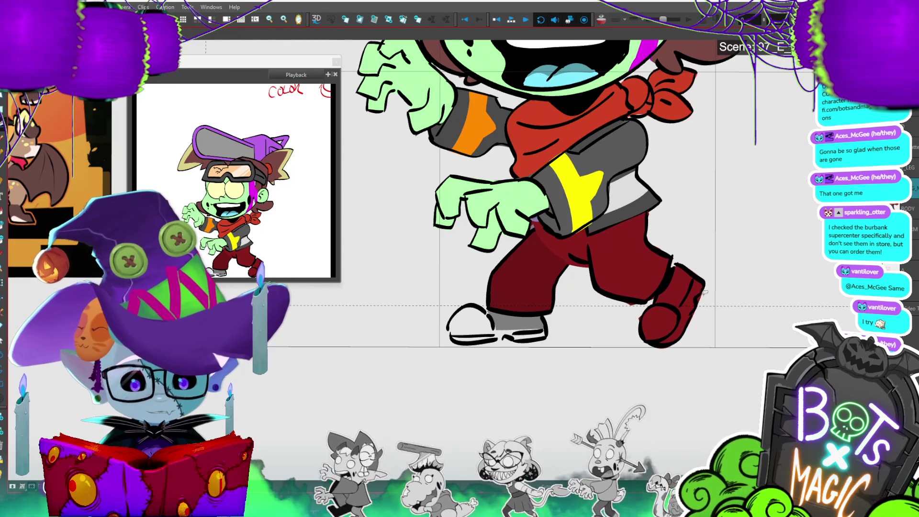
{"action": "scroll", "coordinate": [717, 296], "scroll_direction": "down", "scroll_amount": 2}
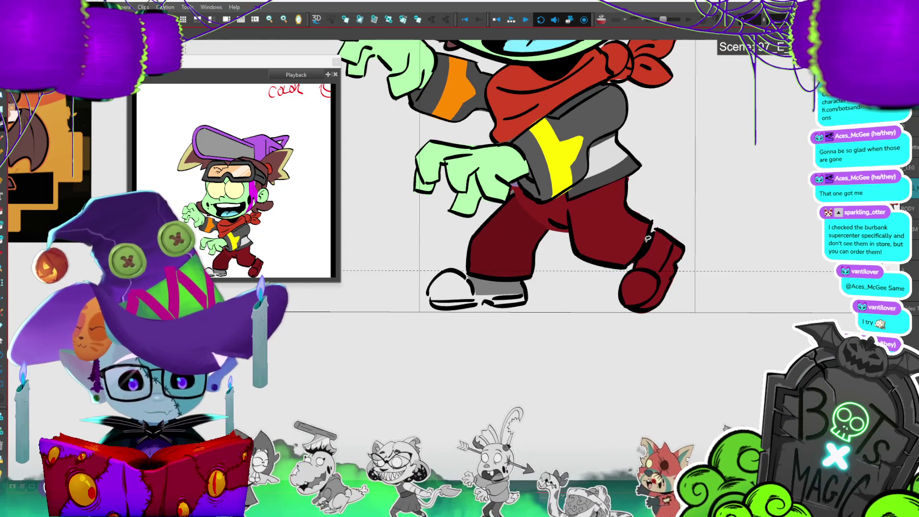
{"action": "scroll", "coordinate": [718, 231], "scroll_direction": "down", "scroll_amount": 3}
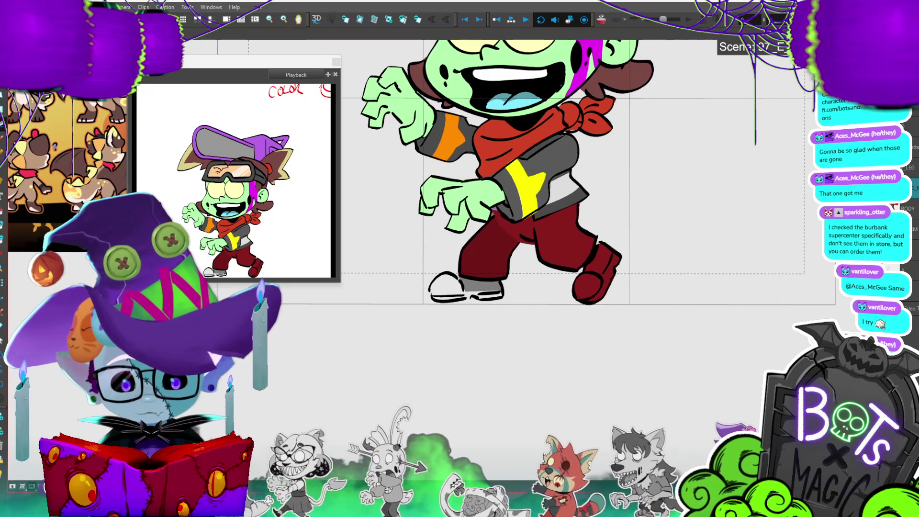
{"action": "key", "text": "."}
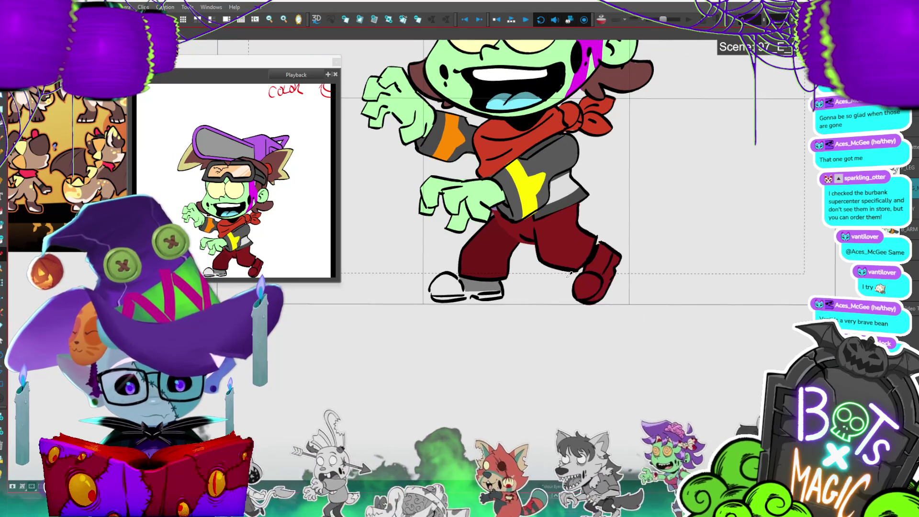
- Paint the red stepping shoe white and brush grey shading onto it
{"action": "left_click", "coordinate": [609, 259]}
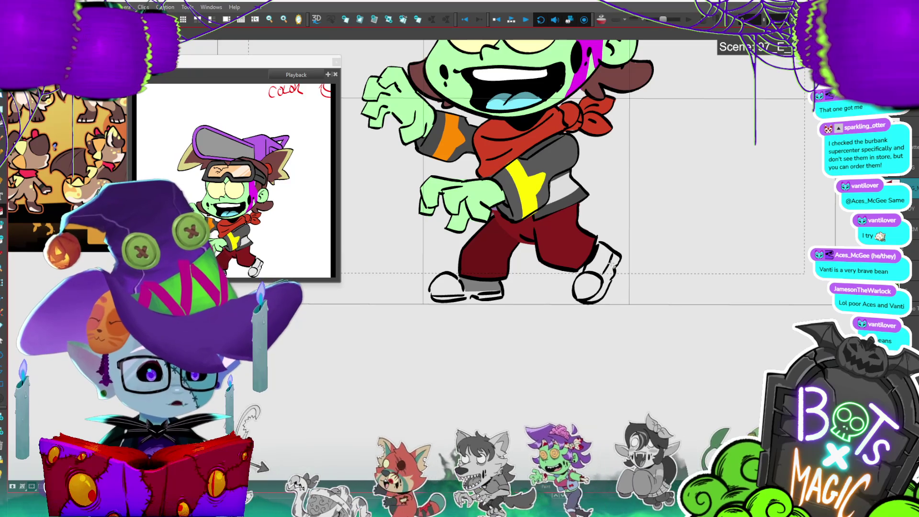
{"action": "key", "text": "comma"}
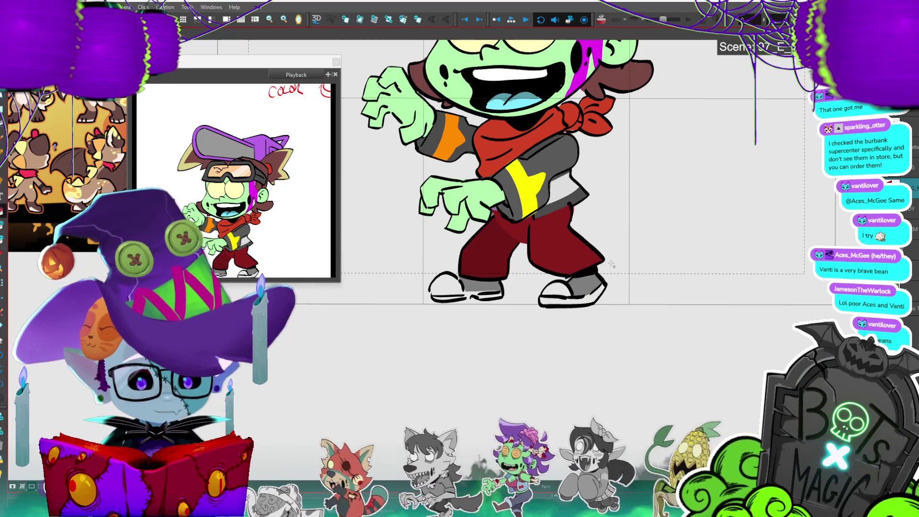
{"action": "key", "text": "period"}
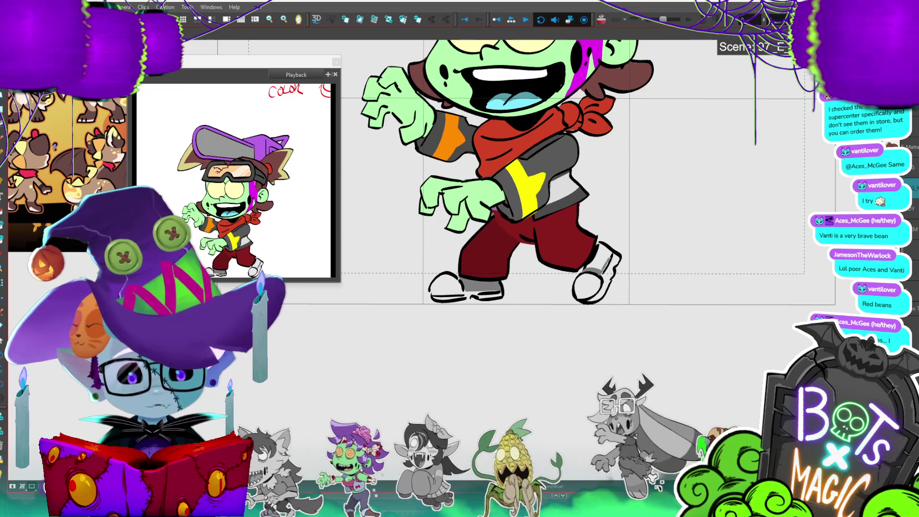
{"action": "left_click_drag", "start_coordinate": [598, 245], "coordinate": [605, 259]}
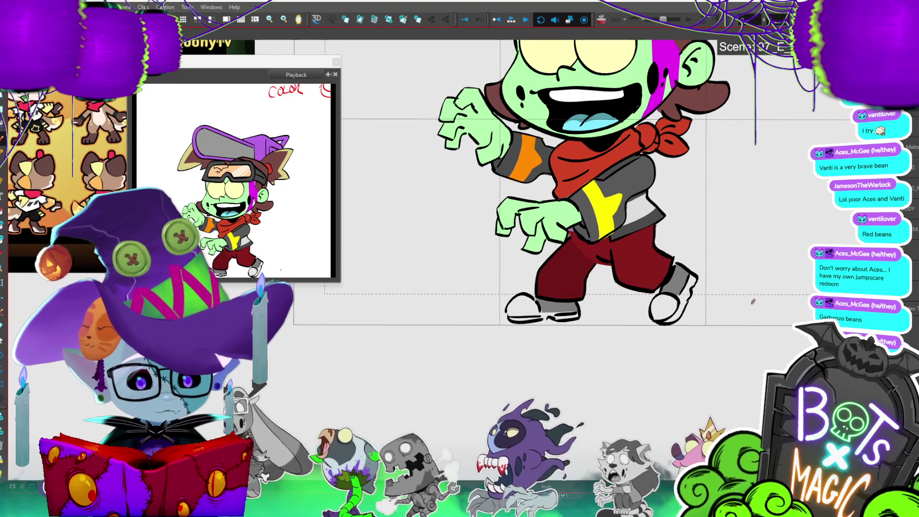
- Select the back leg and shoe drawing
{"action": "key", "text": "b"}
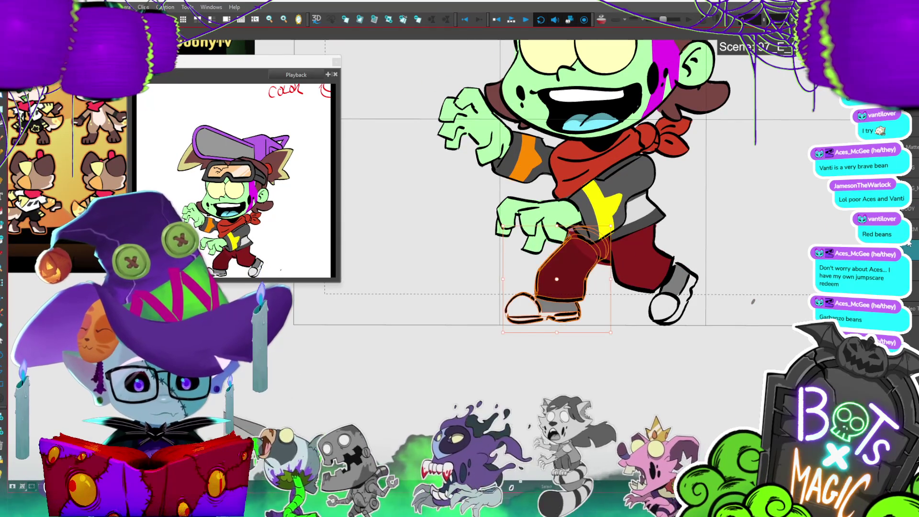
{"action": "left_click", "coordinate": [753, 301]}
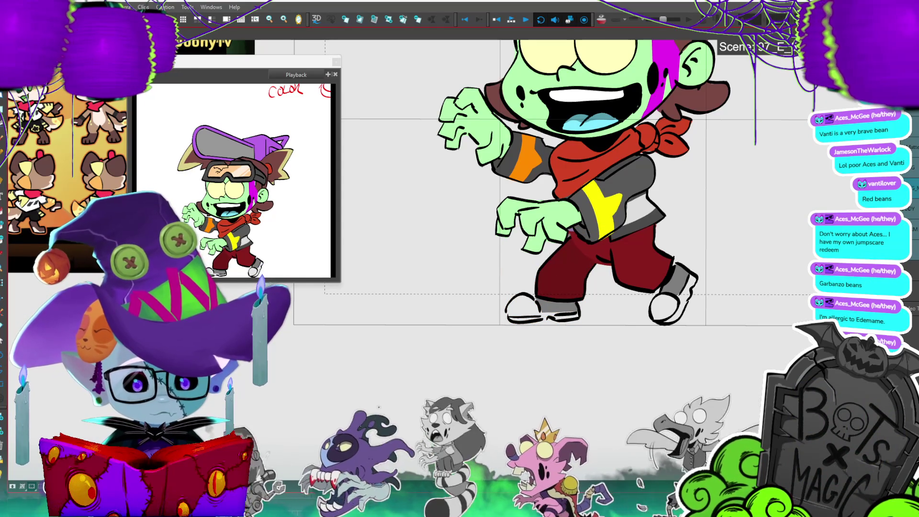
{"action": "left_click", "coordinate": [595, 316]}
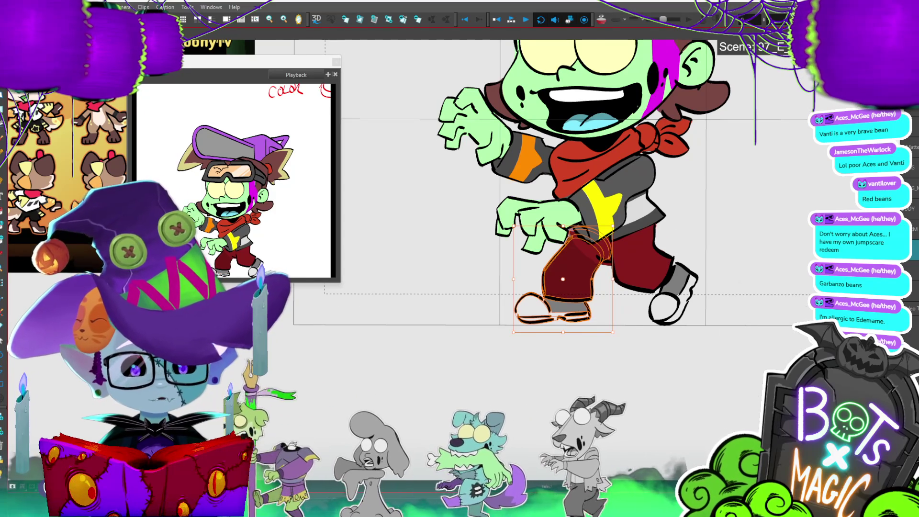
{"action": "scroll", "coordinate": [595, 317], "scroll_direction": "up", "scroll_amount": 1}
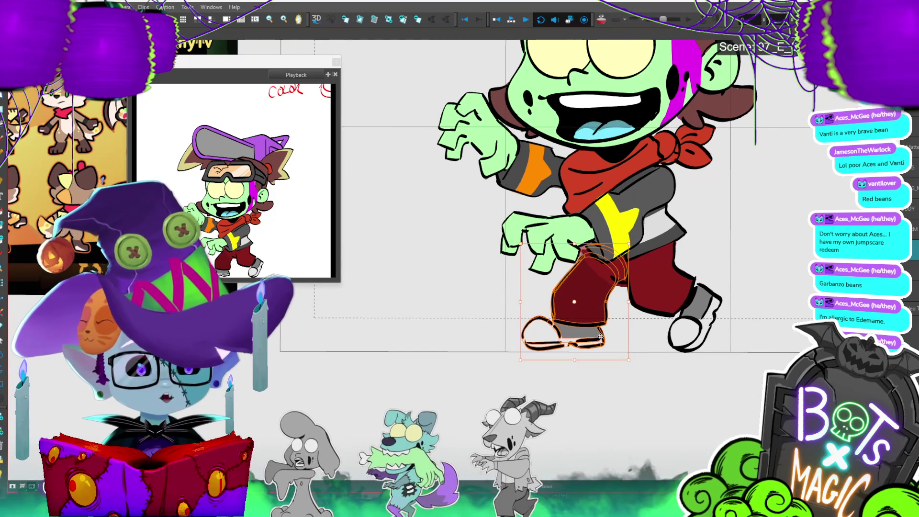
- Flip through the following walk frames, then select every drawing of the character
{"action": "key", "text": "period"}
{"action": "key", "text": "comma"}
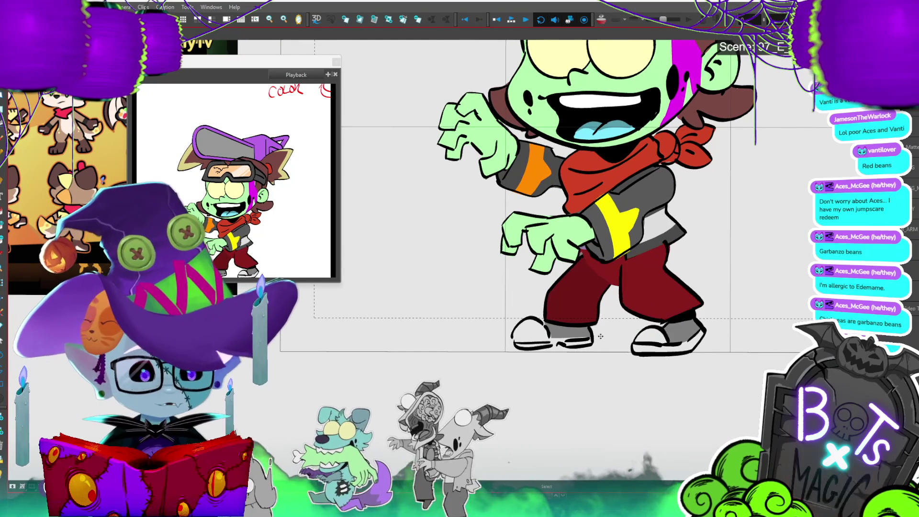
{"action": "key", "text": "period"}
{"action": "key", "text": "period"}
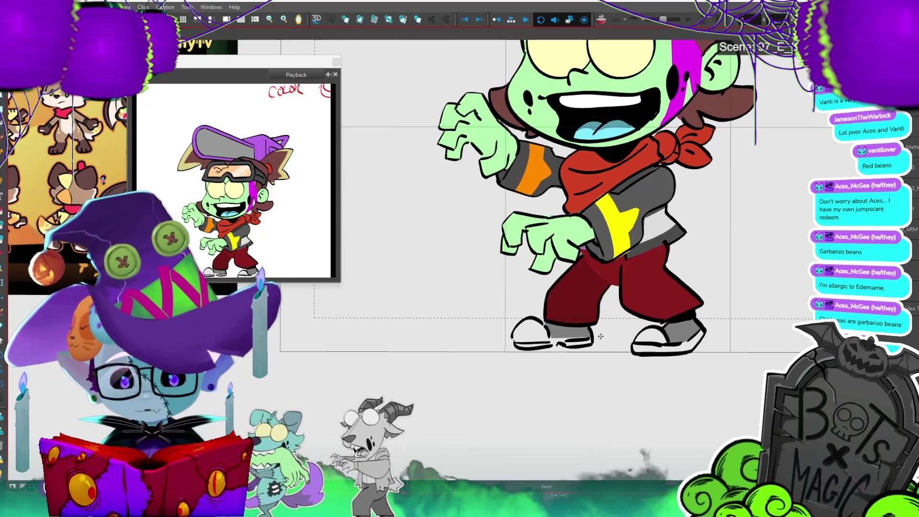
{"action": "key", "text": "period"}
{"action": "key", "text": "shift+z"}
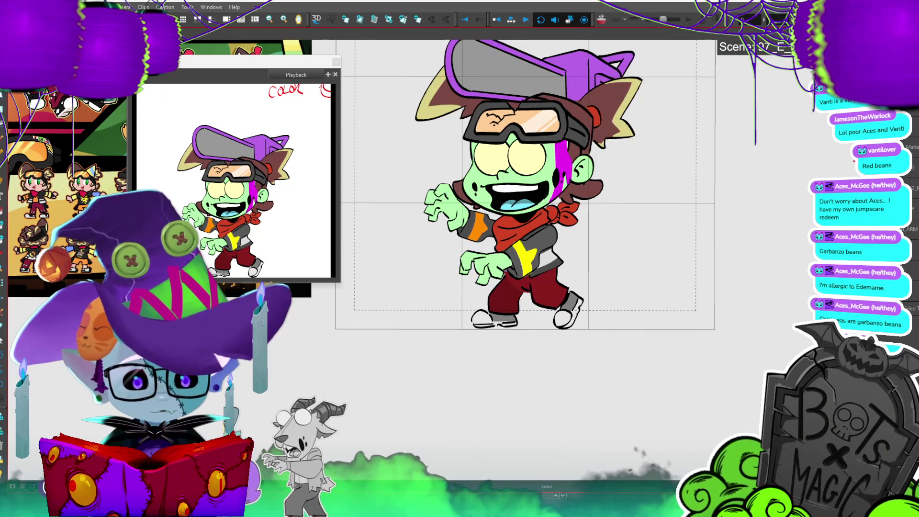
{"action": "key", "text": "ctrl+a"}
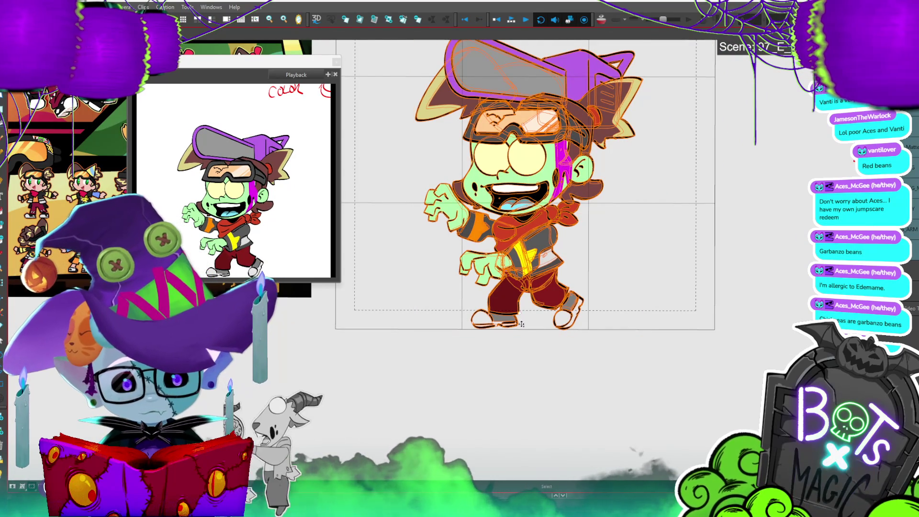
- Drag the top handle to make the character slightly taller, then save the project
{"action": "scroll", "coordinate": [523, 207], "scroll_direction": "up", "scroll_amount": 5}
{"action": "left_click_drag", "start_coordinate": [514, 137], "coordinate": [529, 115]}
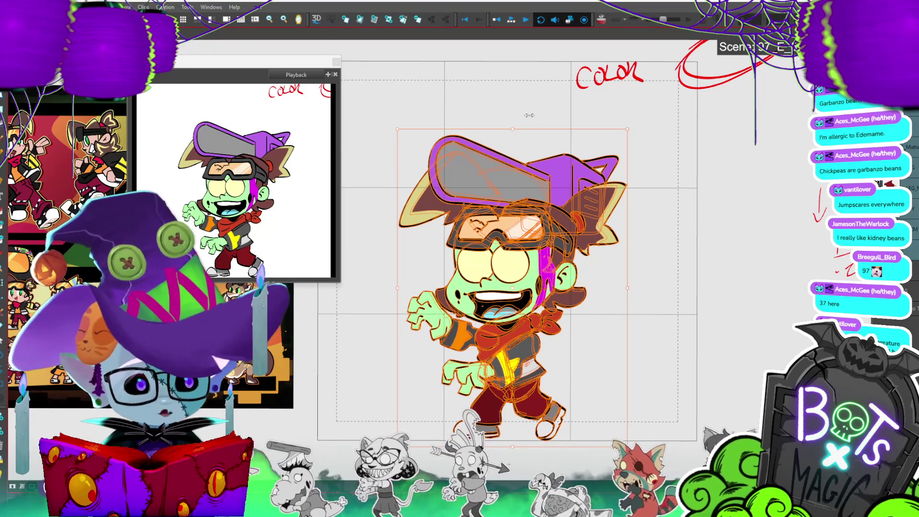
{"action": "key", "text": "ctrl+s"}
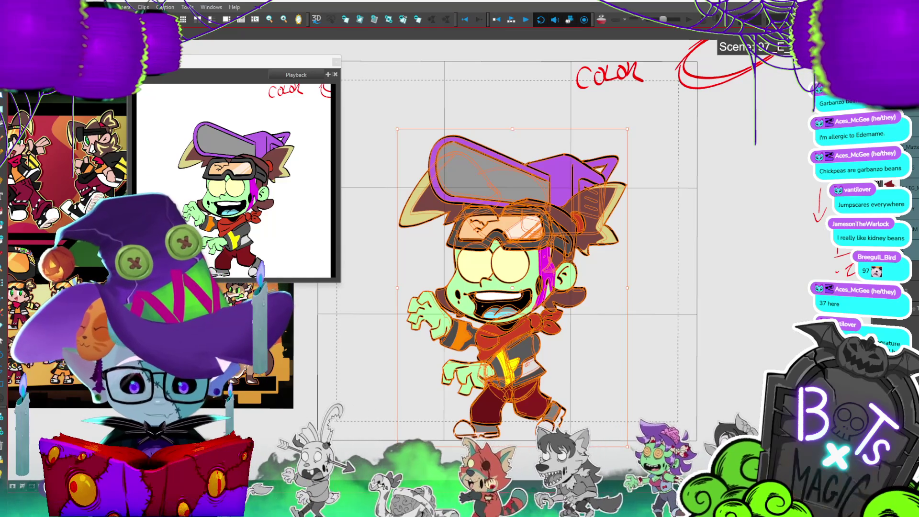
{"action": "left_click", "coordinate": [720, 286]}
{"action": "scroll", "coordinate": [720, 285], "scroll_direction": "down", "scroll_amount": 2}
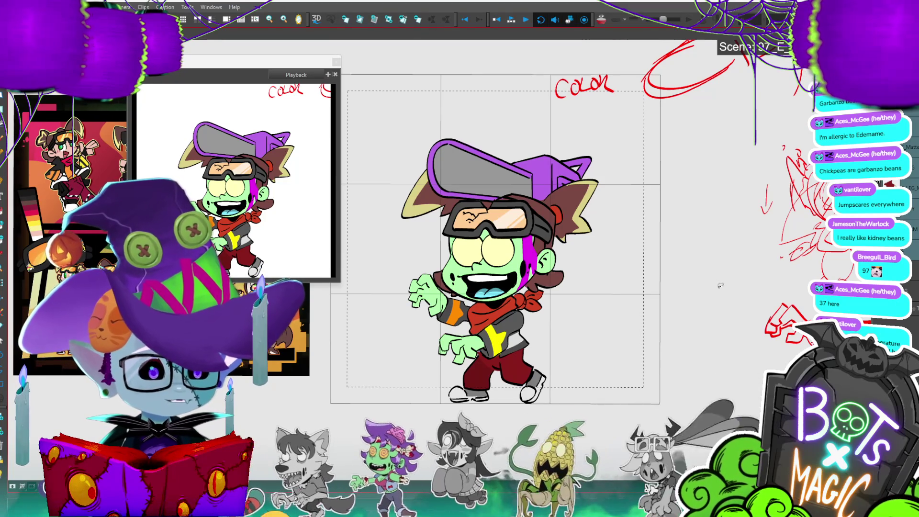
- Preview the walk poses, then drag the rear leg so its foot swings further right
{"action": "scroll", "coordinate": [721, 285], "scroll_direction": "down", "scroll_amount": 2}
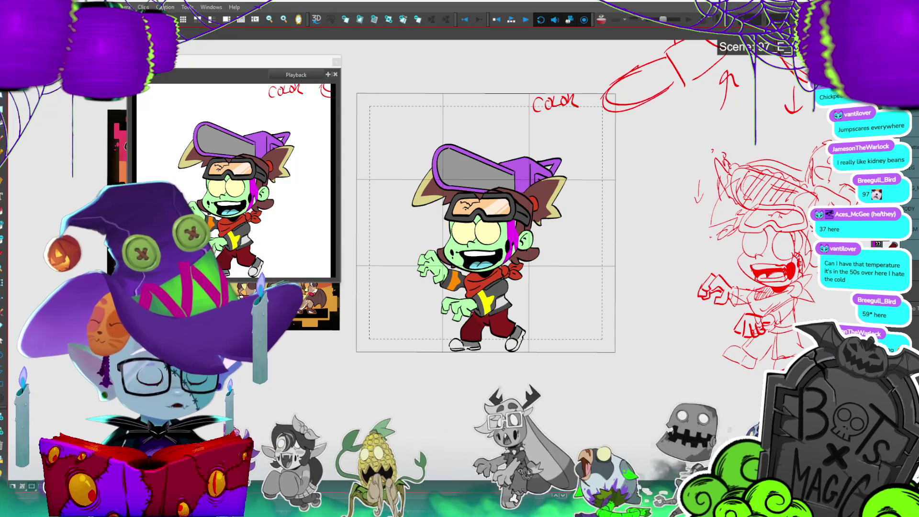
{"action": "scroll", "coordinate": [589, 235], "scroll_direction": "up", "scroll_amount": 2}
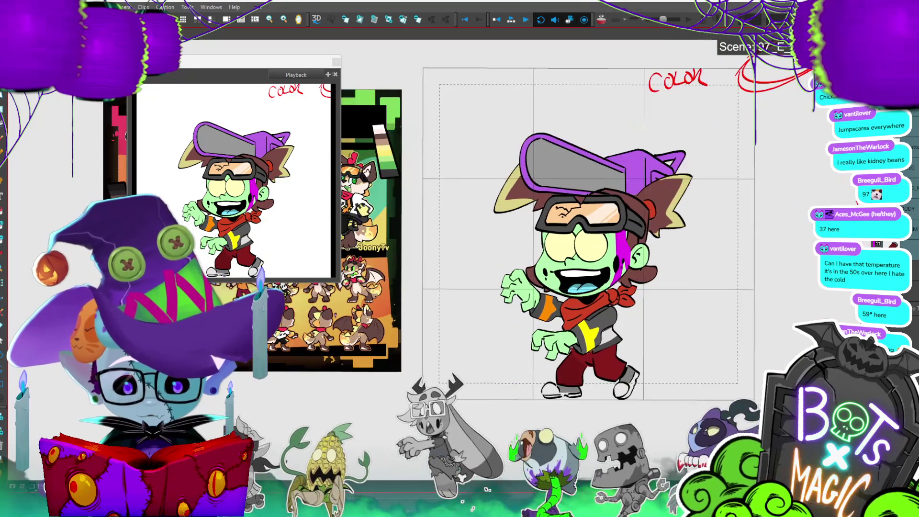
{"action": "key", "text": "Return"}
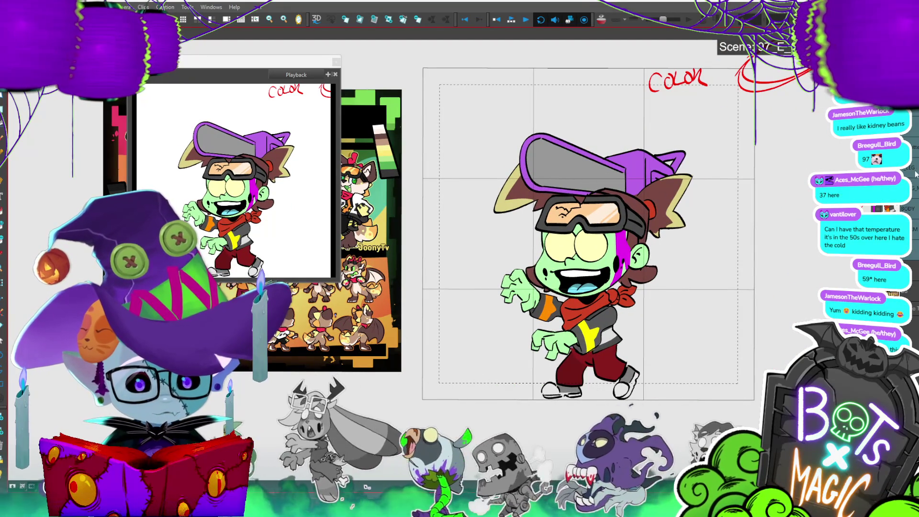
{"action": "left_click", "coordinate": [613, 370]}
{"action": "left_click_drag", "start_coordinate": [614, 370], "coordinate": [619, 397]}
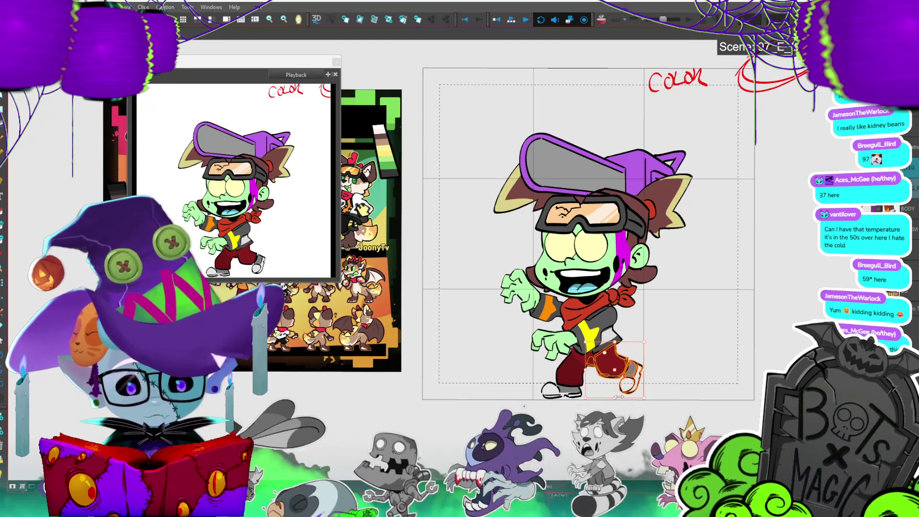
{"action": "left_click", "coordinate": [677, 348]}
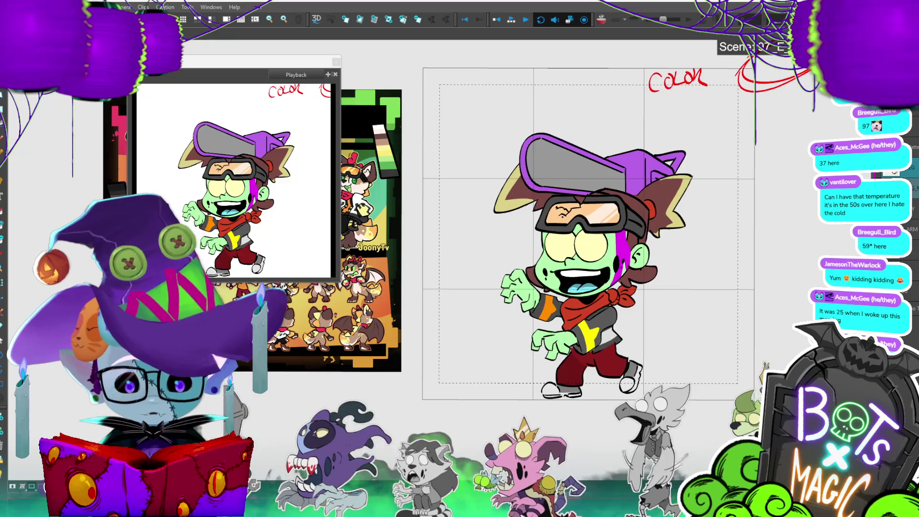
{"action": "key", "text": "Right"}
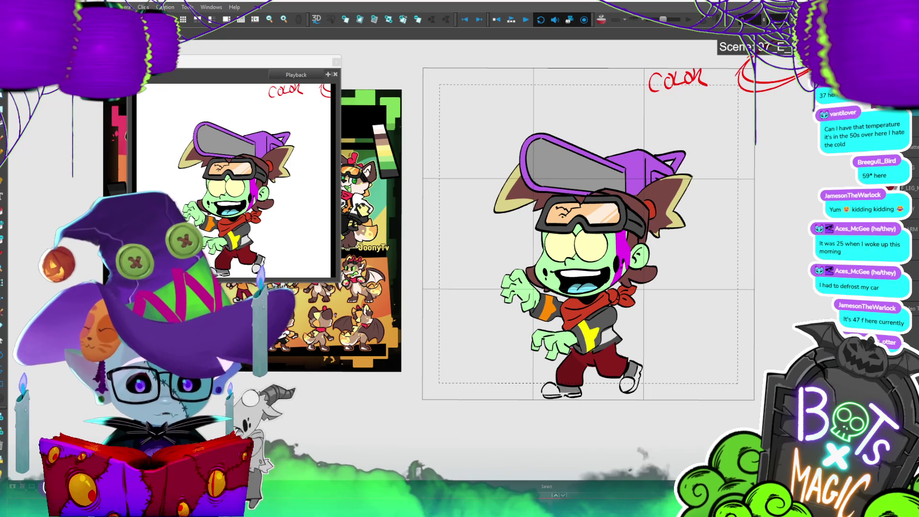
{"action": "left_click", "coordinate": [913, 180]}
- Tilt the front trouser leg to a new angle, shift the back leg slightly up-right, and play the cycle
{"action": "mouse_move", "coordinate": [644, 342]}
{"action": "left_mouse_down"}
{"action": "mouse_move", "coordinate": [628, 341]}
{"action": "mouse_move", "coordinate": [651, 349]}
{"action": "mouse_move", "coordinate": [613, 410]}
{"action": "mouse_move", "coordinate": [625, 376]}
{"action": "left_mouse_up"}
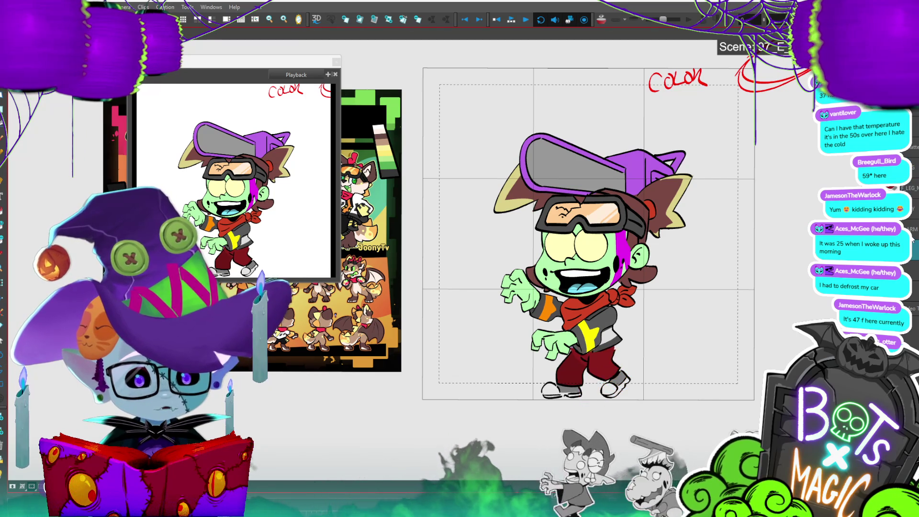
{"action": "left_click", "coordinate": [580, 395]}
{"action": "left_click_drag", "start_coordinate": [581, 395], "coordinate": [583, 390]}
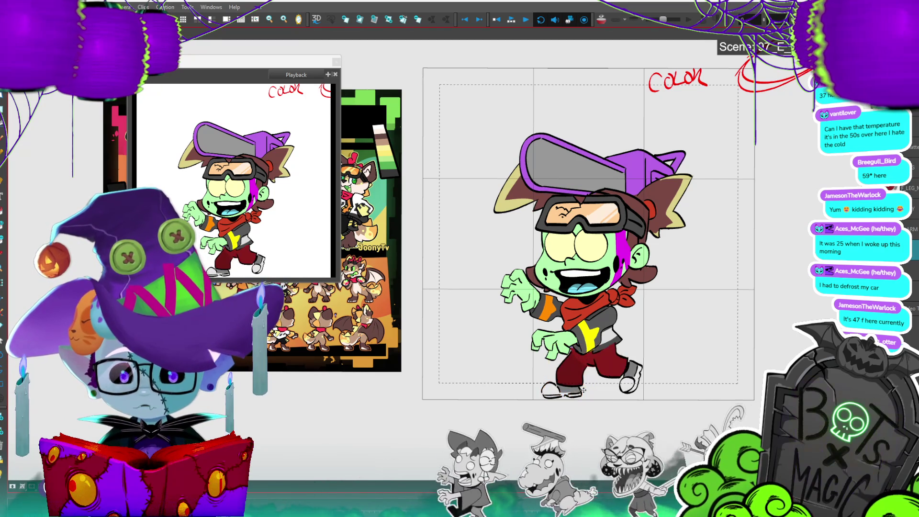
{"action": "key", "text": "Return"}
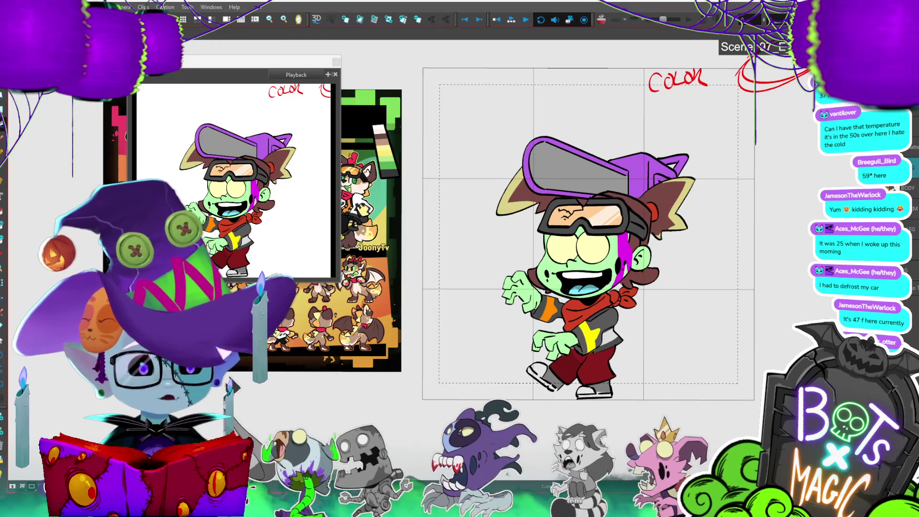
{"action": "scroll", "coordinate": [439, 309], "scroll_direction": "up", "scroll_amount": 3}
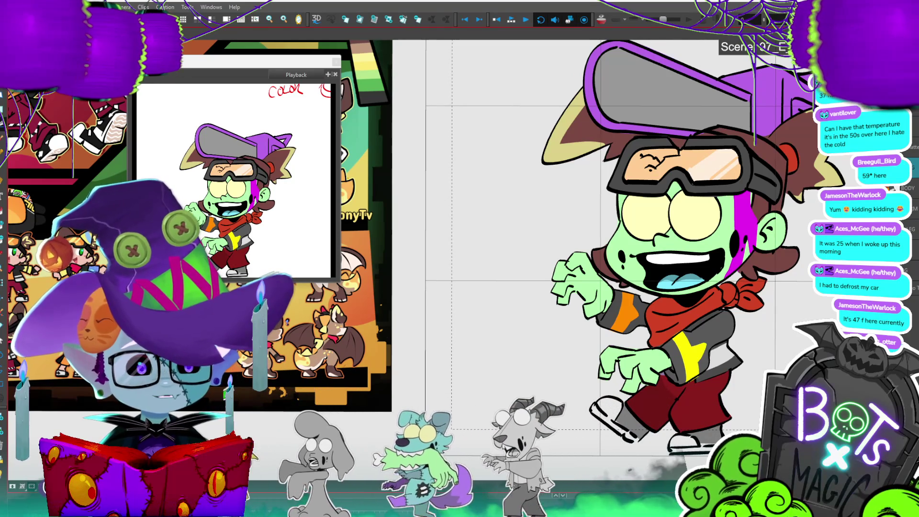
{"action": "scroll", "coordinate": [550, 230], "scroll_direction": "down", "scroll_amount": 3}
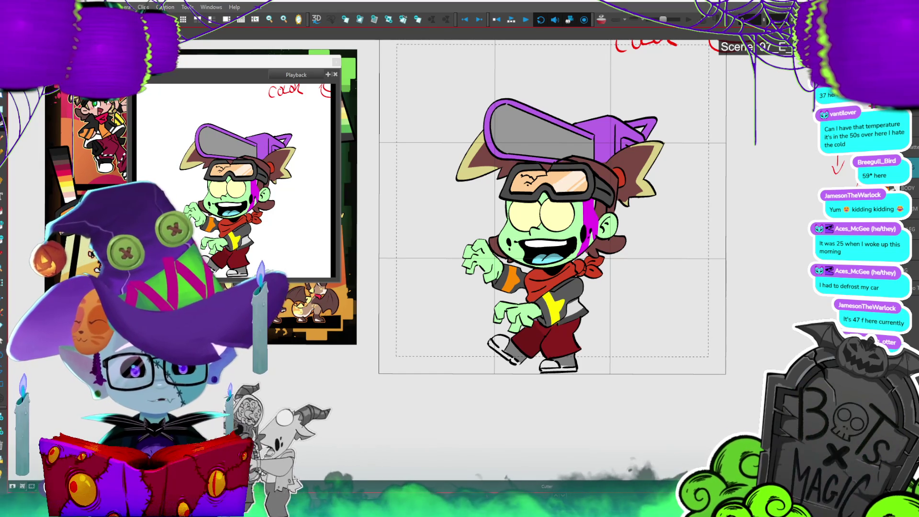
{"action": "left_click_drag", "start_coordinate": [550, 230], "coordinate": [529, 266]}
{"action": "scroll", "coordinate": [638, 182], "scroll_direction": "down", "scroll_amount": 2}
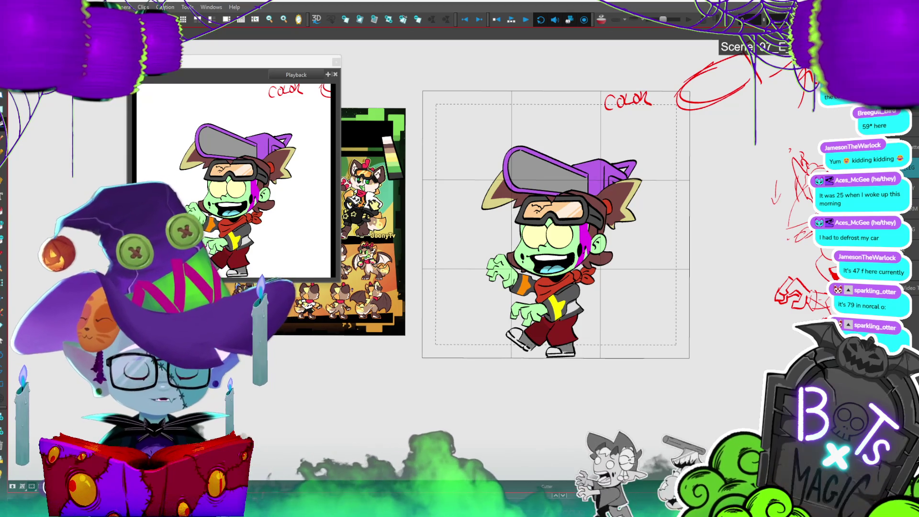
{"action": "scroll", "coordinate": [555, 220], "scroll_direction": "down", "scroll_amount": 1}
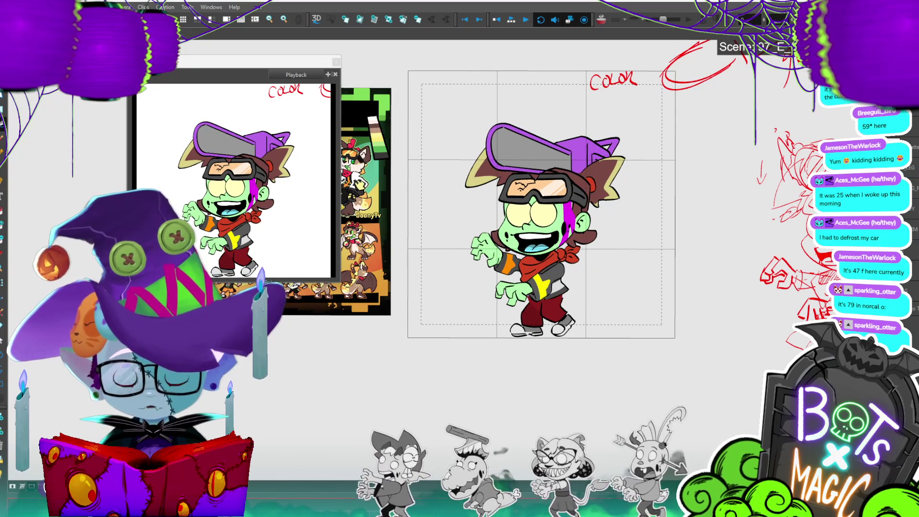
{"action": "key", "text": "ctrl+a"}
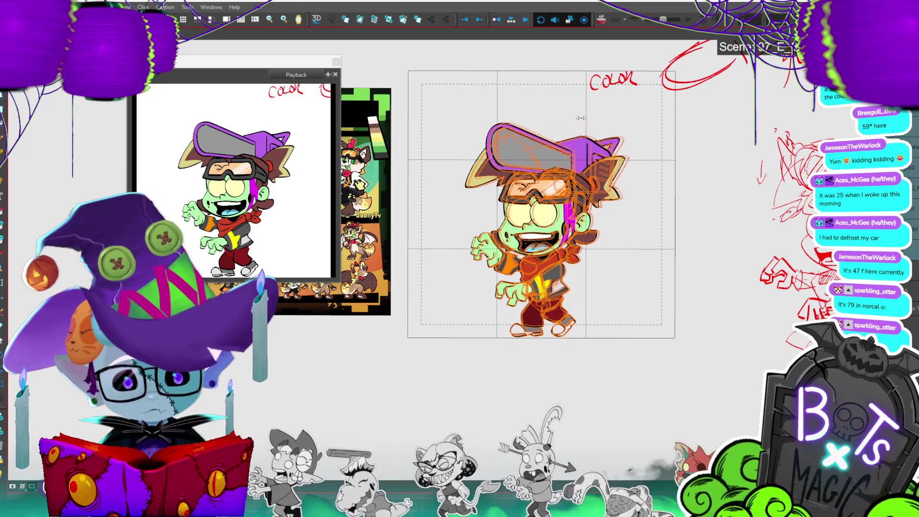
- Nudge and rotate the lower leg and shoe rightward, then drag it down-left over the other leg
{"action": "left_click", "coordinate": [581, 102]}
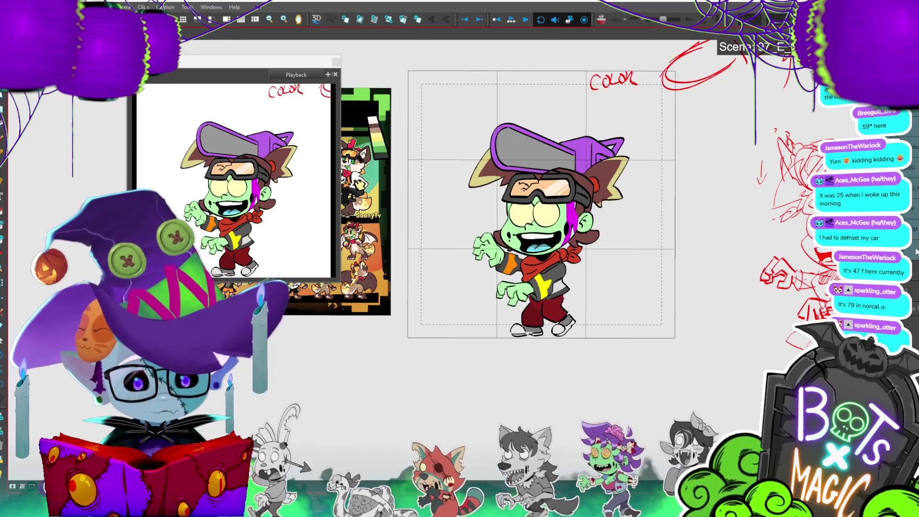
{"action": "left_click", "coordinate": [532, 319]}
{"action": "left_click_drag", "start_coordinate": [549, 333], "coordinate": [566, 291]}
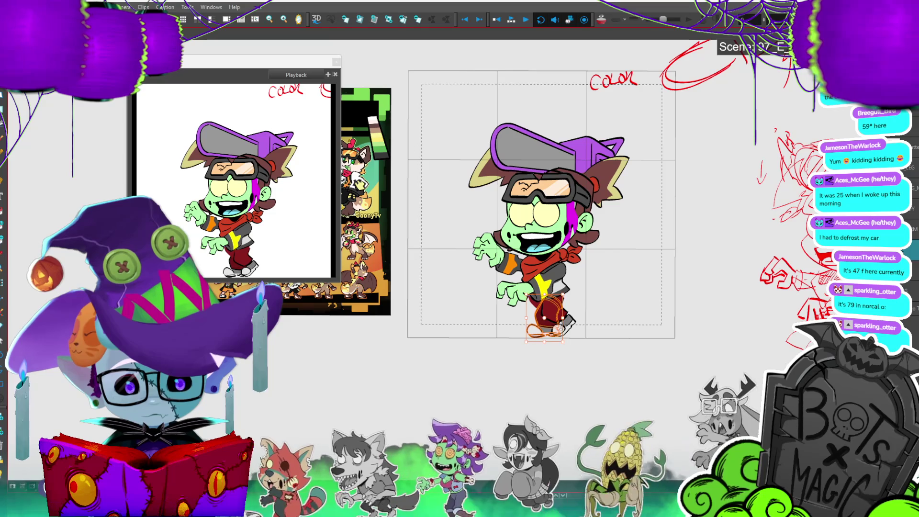
{"action": "left_click", "coordinate": [588, 273]}
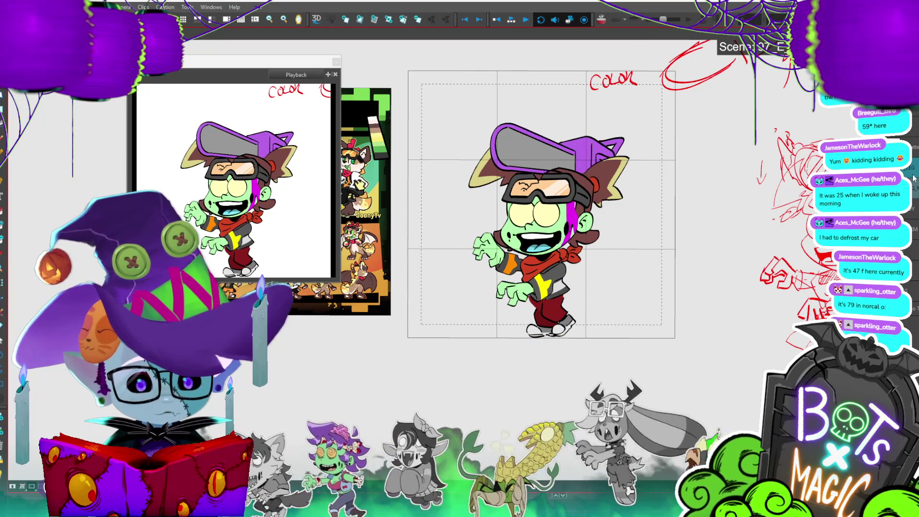
{"action": "left_click", "coordinate": [914, 178]}
{"action": "left_click_drag", "start_coordinate": [556, 302], "coordinate": [542, 335]}
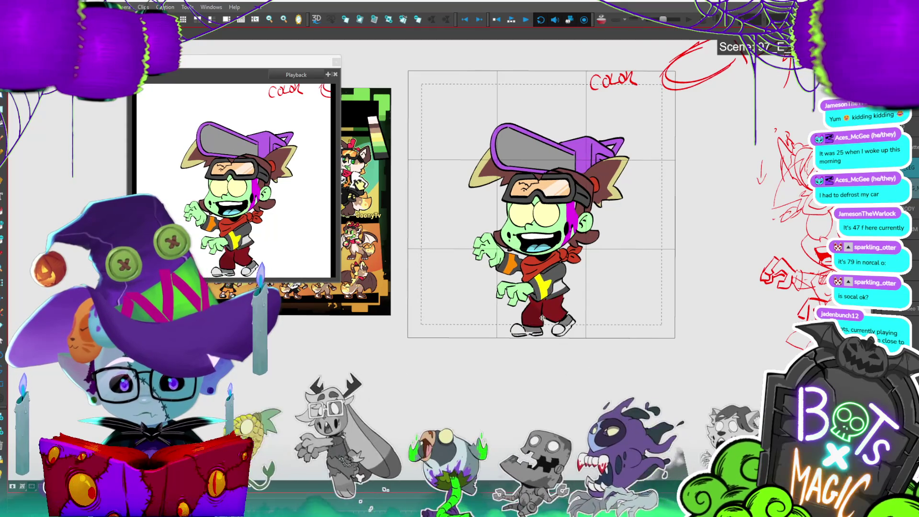
{"action": "left_click", "coordinate": [542, 317]}
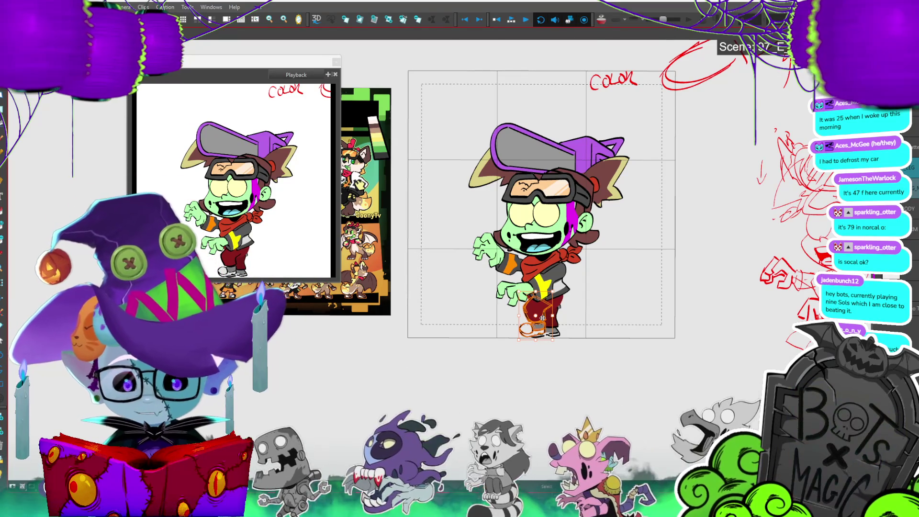
{"action": "left_click", "coordinate": [678, 327]}
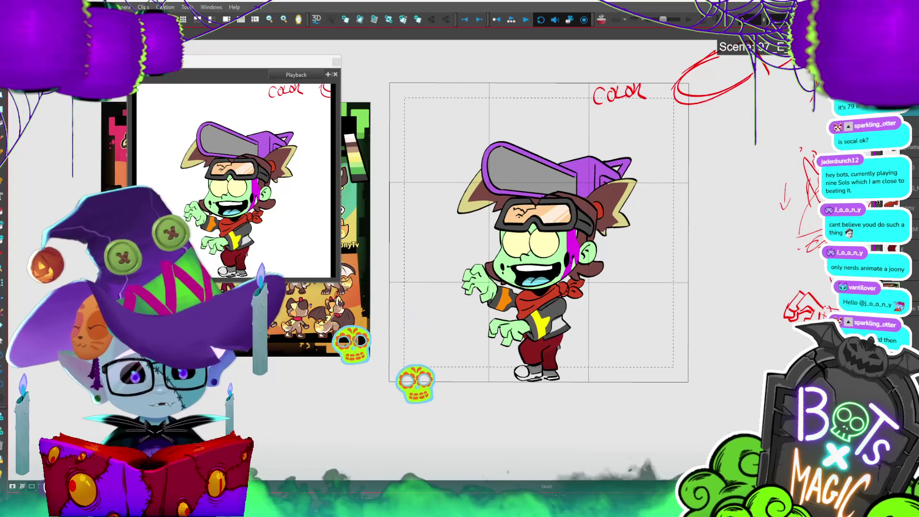
{"action": "scroll", "coordinate": [539, 232], "scroll_direction": "up", "scroll_amount": 1}
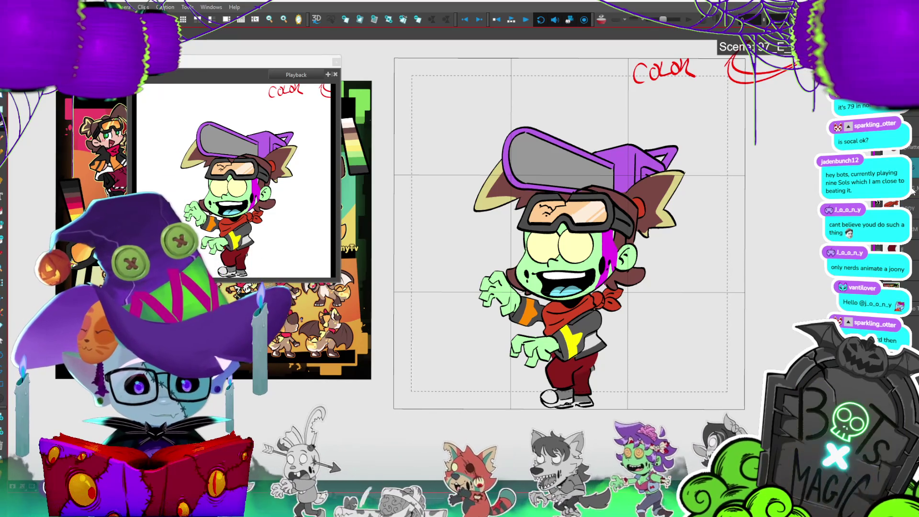
- Paint over the dark mark on the trousers and select the inner pants line
{"action": "left_click_drag", "start_coordinate": [595, 356], "coordinate": [596, 384]}
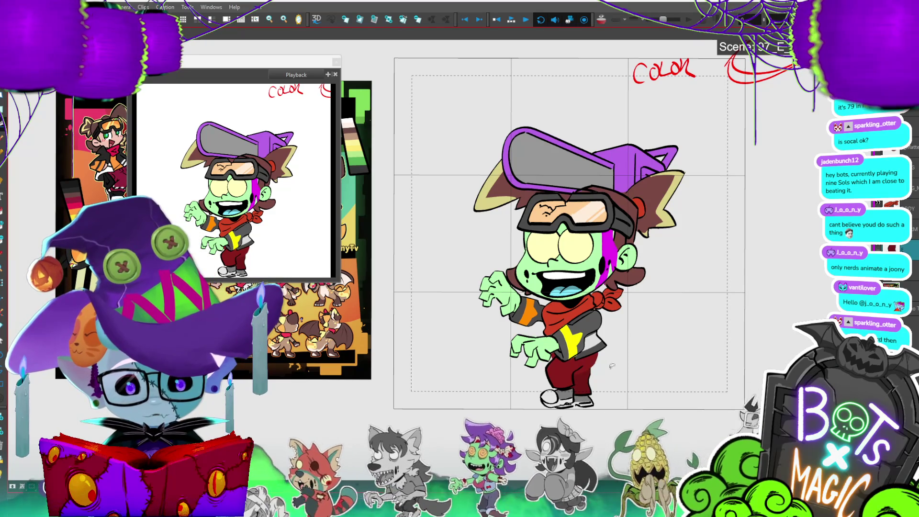
{"action": "key", "text": "period"}
{"action": "key", "text": "period"}
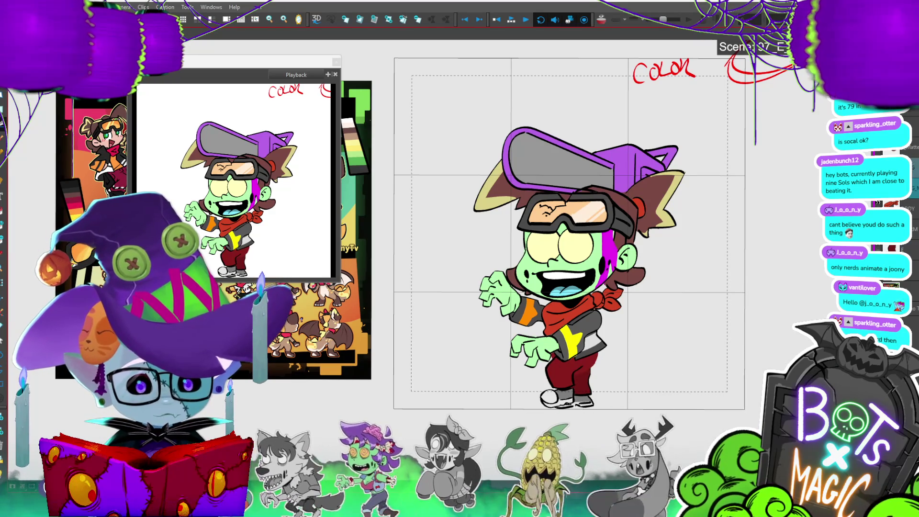
{"action": "key", "text": "period"}
{"action": "key", "text": "period"}
{"action": "key", "text": "period"}
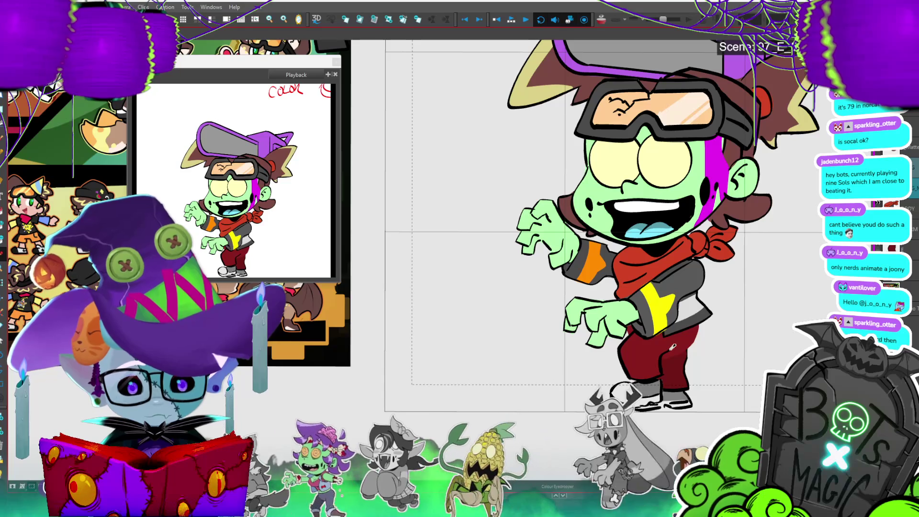
{"action": "left_click", "coordinate": [680, 345]}
{"action": "left_click", "coordinate": [674, 352]}
{"action": "key", "text": "alt+b"}
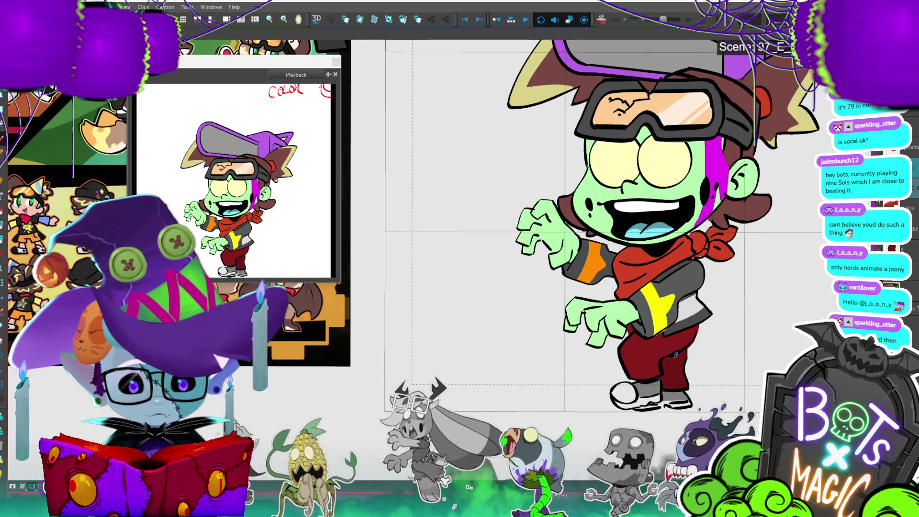
- Flip back and forth between neighbouring frames to compare the pants and leg poses
{"action": "key", "text": "period"}
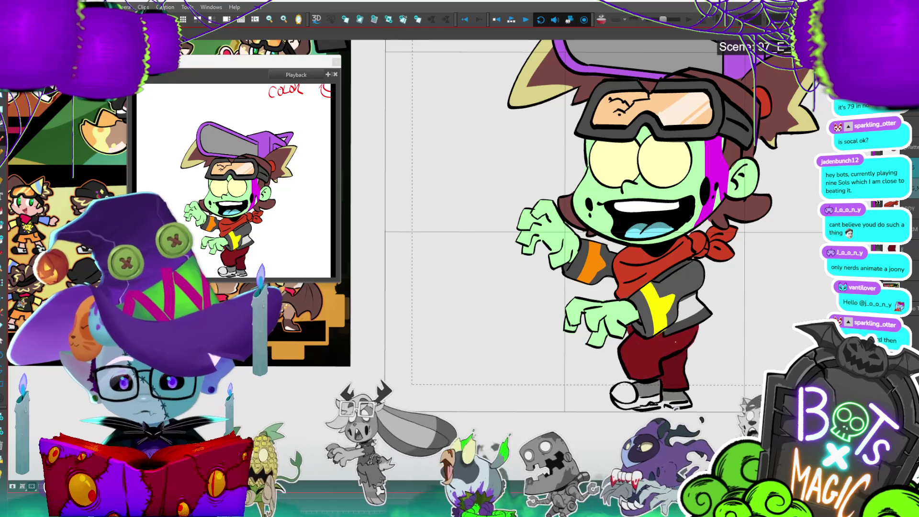
{"action": "key", "text": "comma"}
{"action": "key", "text": "period"}
{"action": "key", "text": "comma"}
{"action": "key", "text": "period"}
{"action": "key", "text": "comma"}
{"action": "key", "text": "period"}
{"action": "key", "text": "Home"}
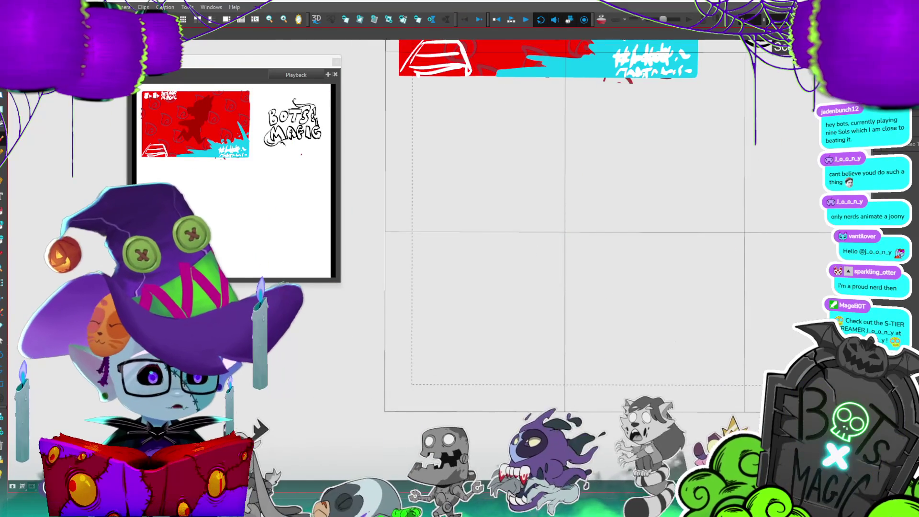
{"action": "key", "text": "period"}
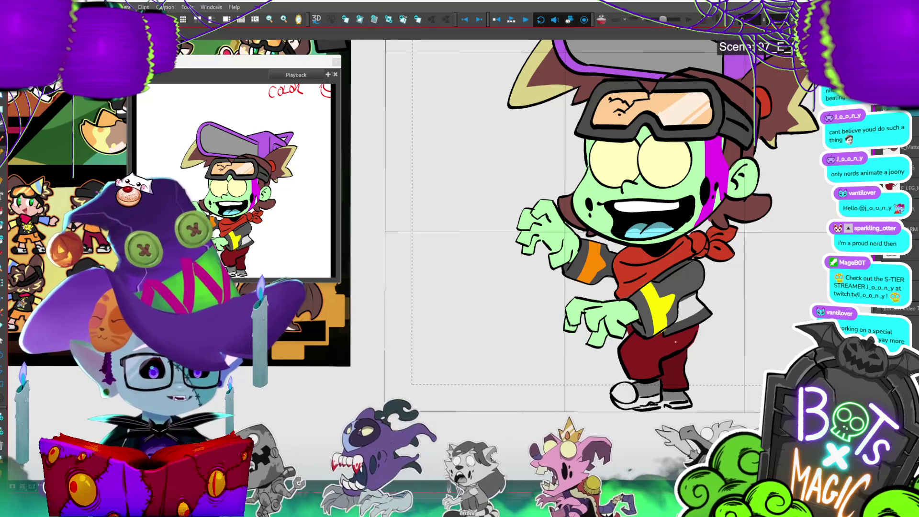
{"action": "key", "text": "comma"}
{"action": "key", "text": "period"}
{"action": "key", "text": "comma"}
{"action": "key", "text": "period"}
{"action": "key", "text": "comma"}
{"action": "key", "text": "period"}
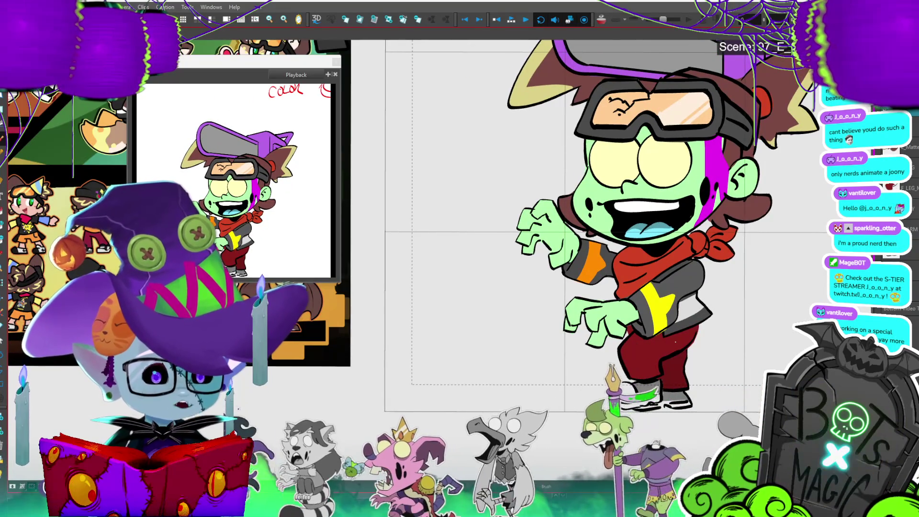
{"action": "scroll", "coordinate": [676, 342], "scroll_direction": "down", "scroll_amount": 2}
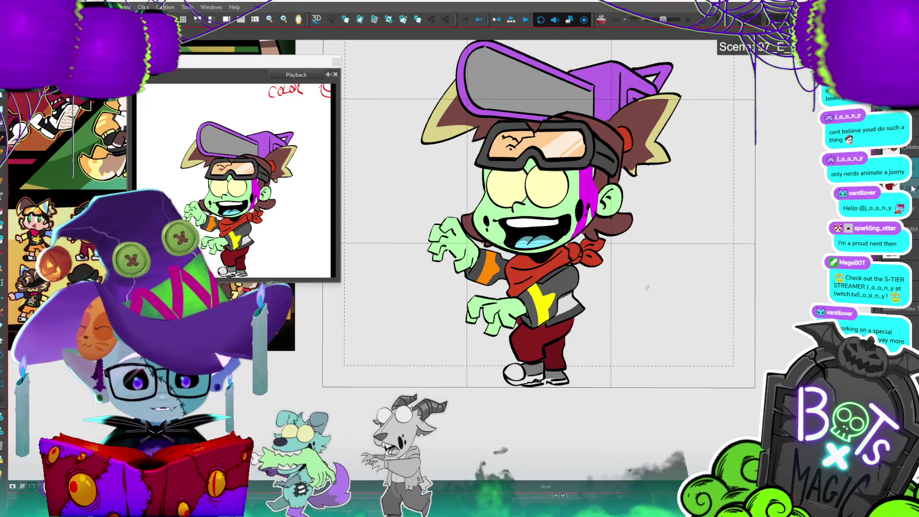
{"action": "key", "text": "ctrl+r"}
{"action": "key", "text": "Return"}
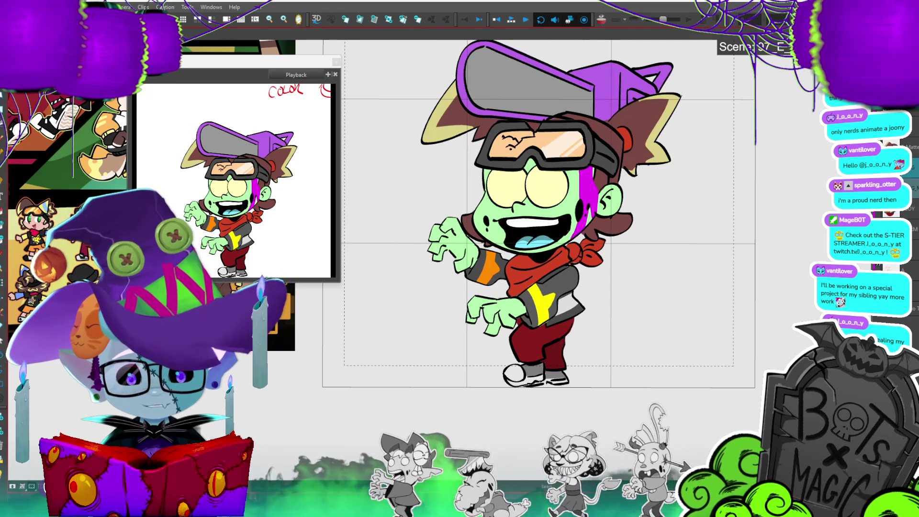
{"action": "scroll", "coordinate": [551, 393], "scroll_direction": "up", "scroll_amount": 3}
- Step back and forth through the walk-cycle frames to the striding pose
{"action": "scroll", "coordinate": [551, 392], "scroll_direction": "down", "scroll_amount": 5}
{"action": "key", "text": "period"}
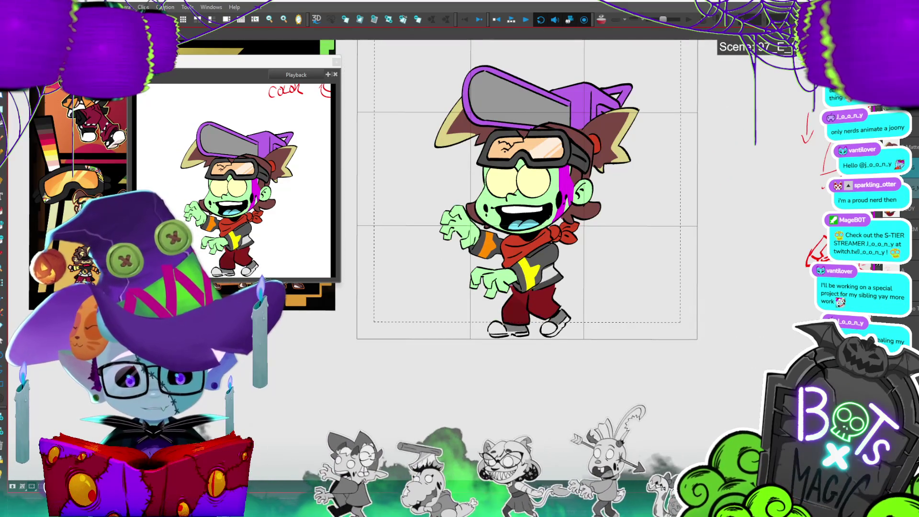
{"action": "key", "text": "comma"}
{"action": "key", "text": "period"}
{"action": "key", "text": "comma"}
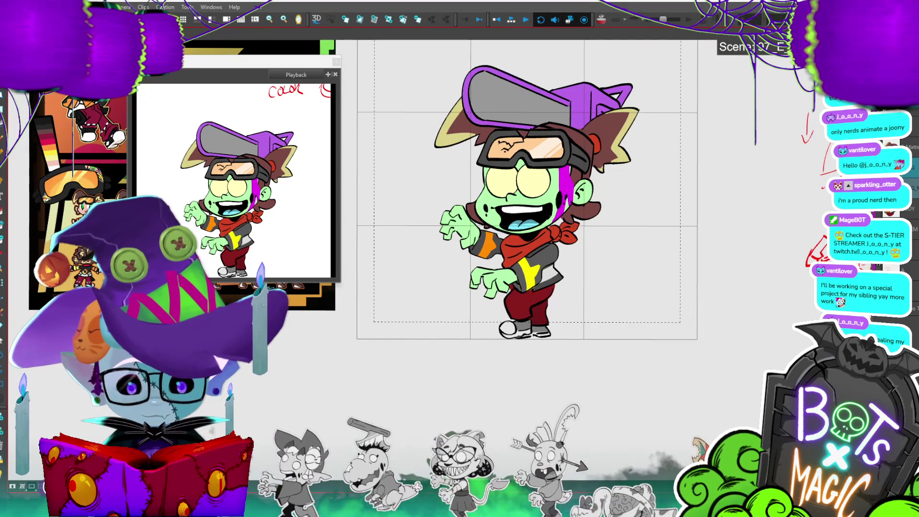
{"action": "key", "text": "period"}
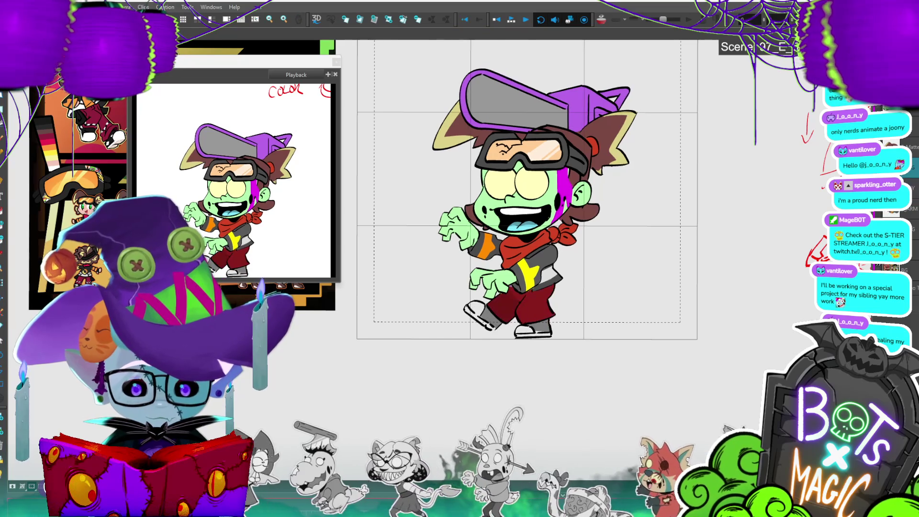
{"action": "key", "text": "period"}
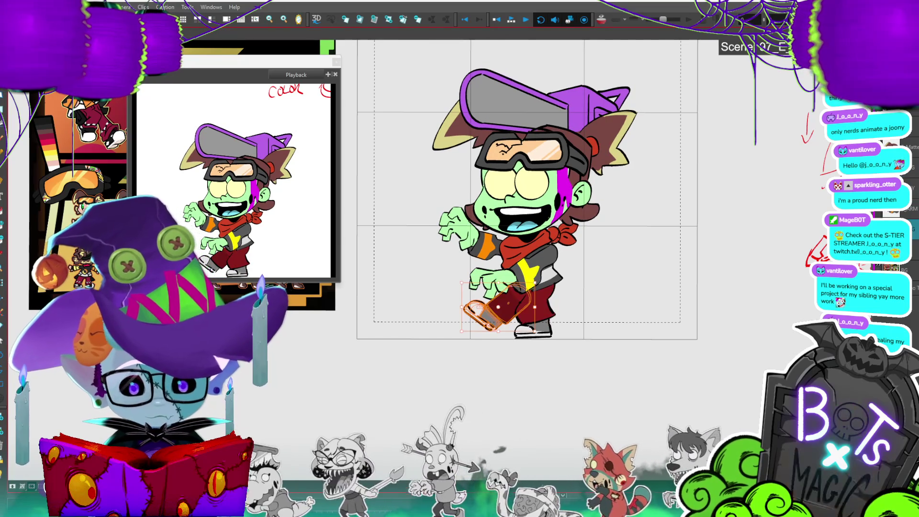
{"action": "key", "text": "period"}
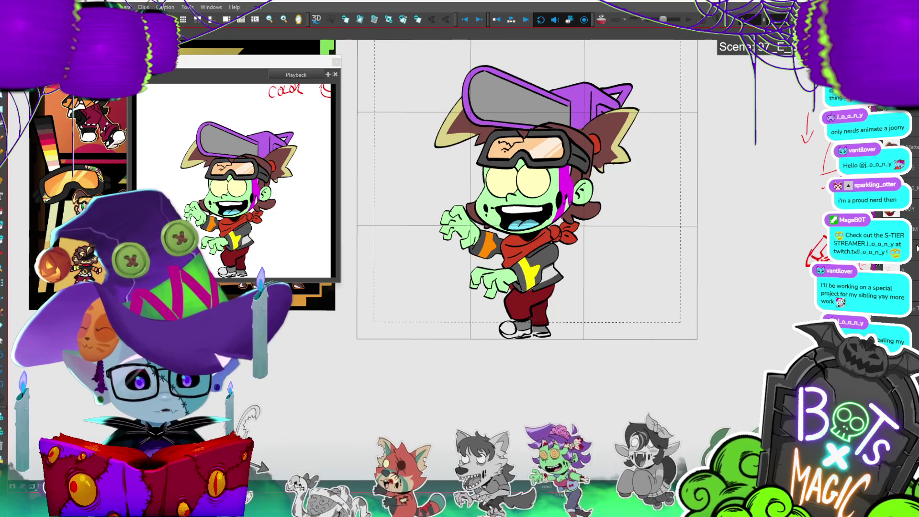
- Preview the walk cycle playback with the character drawing selected, then stop it
{"action": "left_click", "coordinate": [536, 219]}
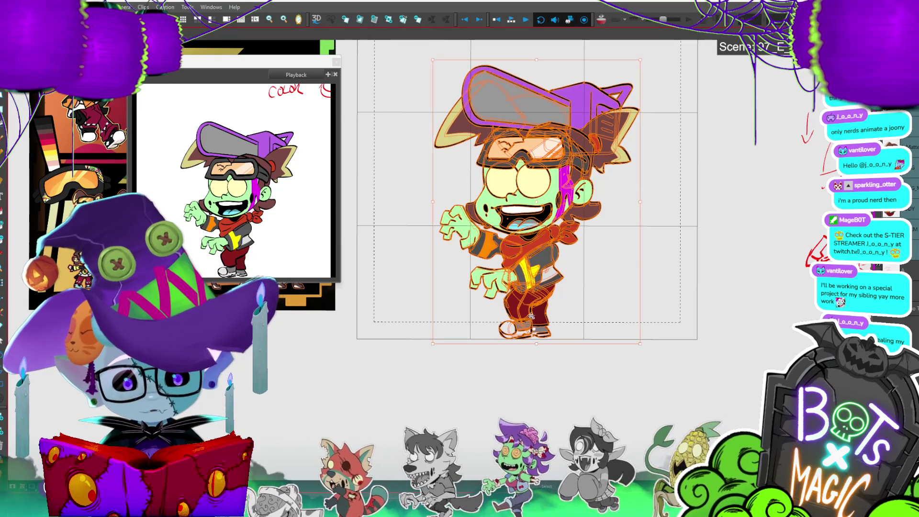
{"action": "key", "text": "Return"}
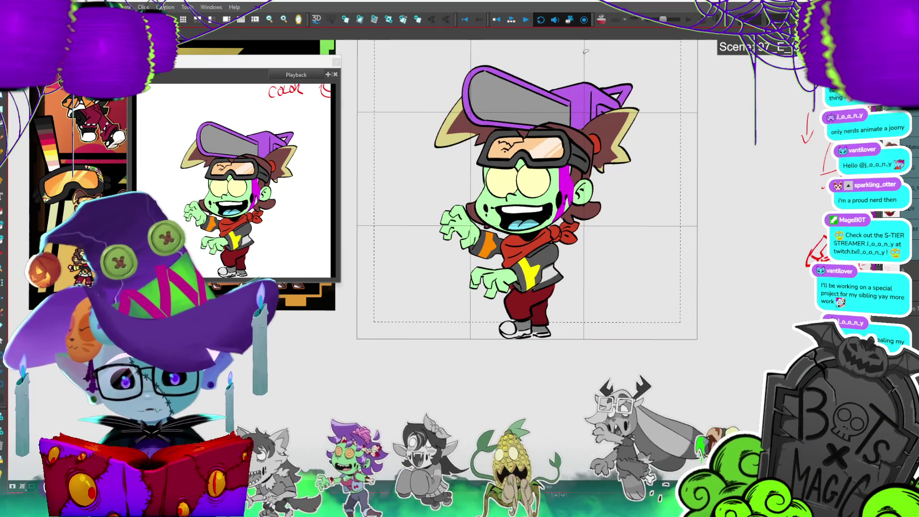
{"action": "key", "text": "ctrl+a"}
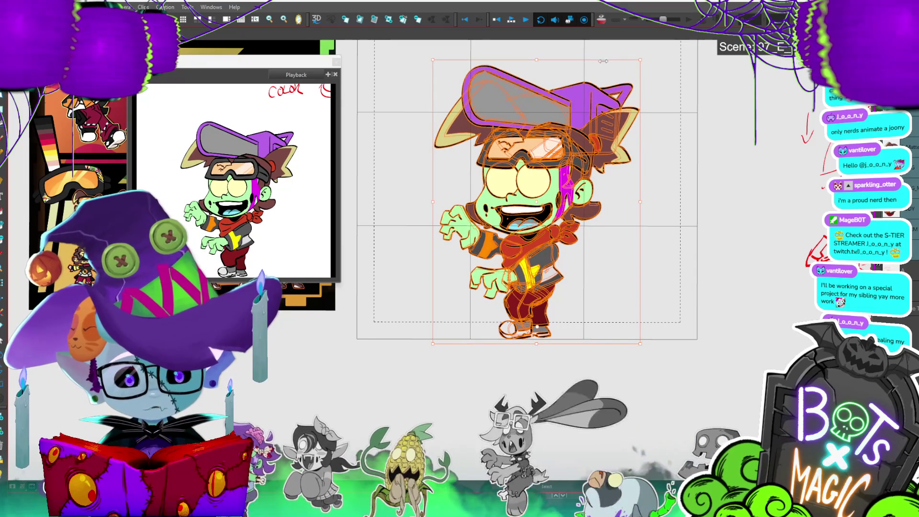
{"action": "left_click", "coordinate": [607, 51]}
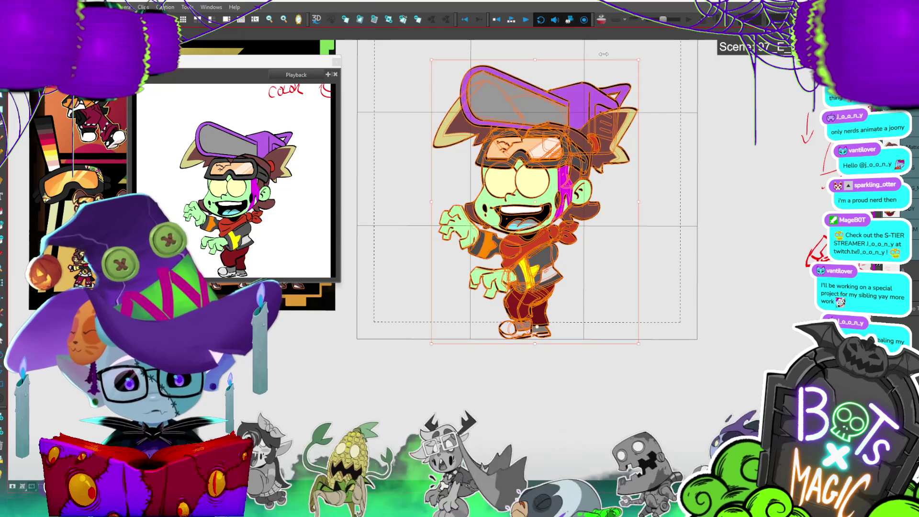
{"action": "key", "text": "Return"}
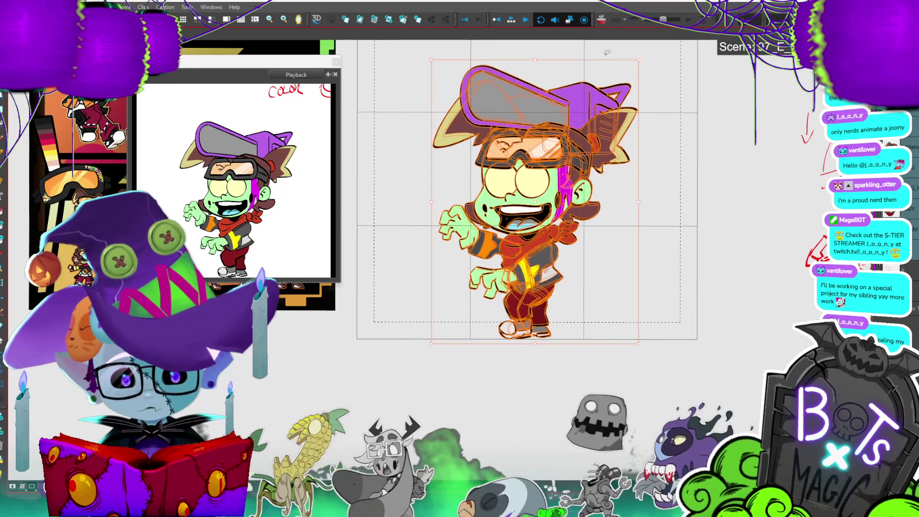
- Swap the legs drawing to the kicked-out leg, then back to the standing leg
{"action": "key", "text": "shift+b"}
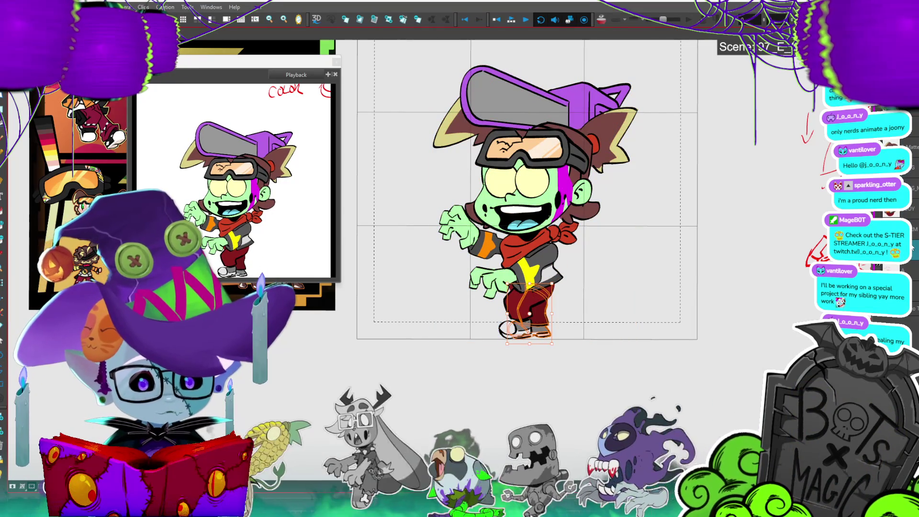
{"action": "key", "text": "Escape"}
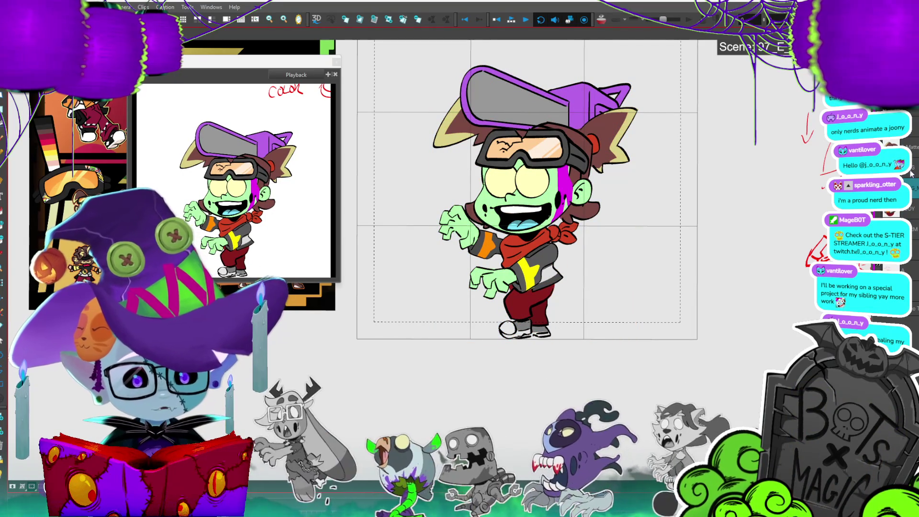
{"action": "left_click", "coordinate": [524, 311]}
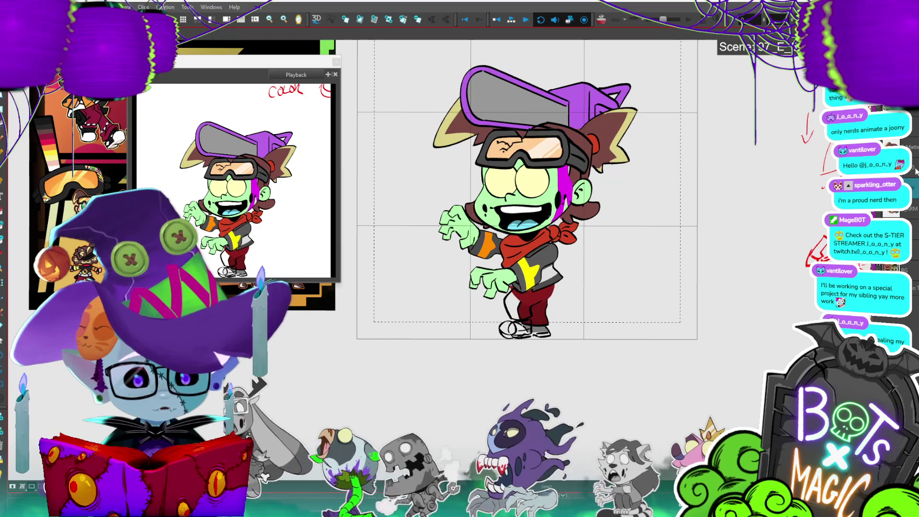
{"action": "key", "text": "equal"}
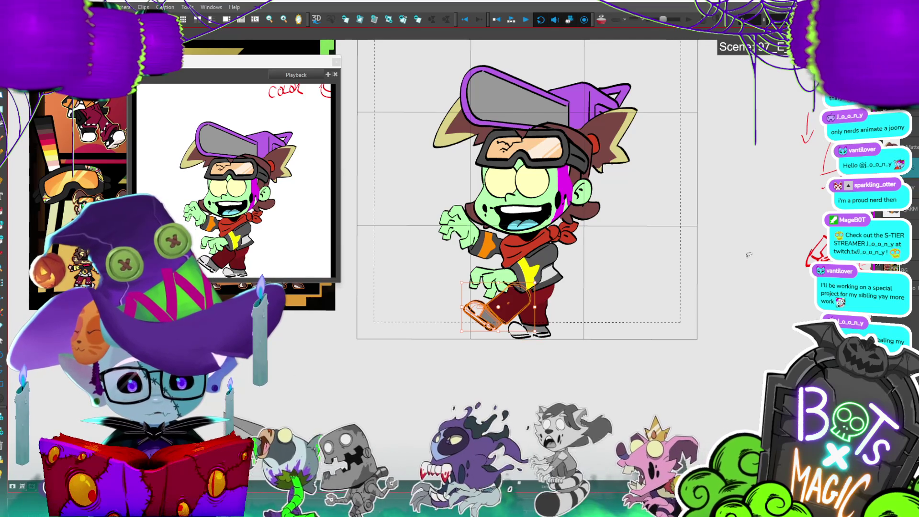
{"action": "key", "text": "minus"}
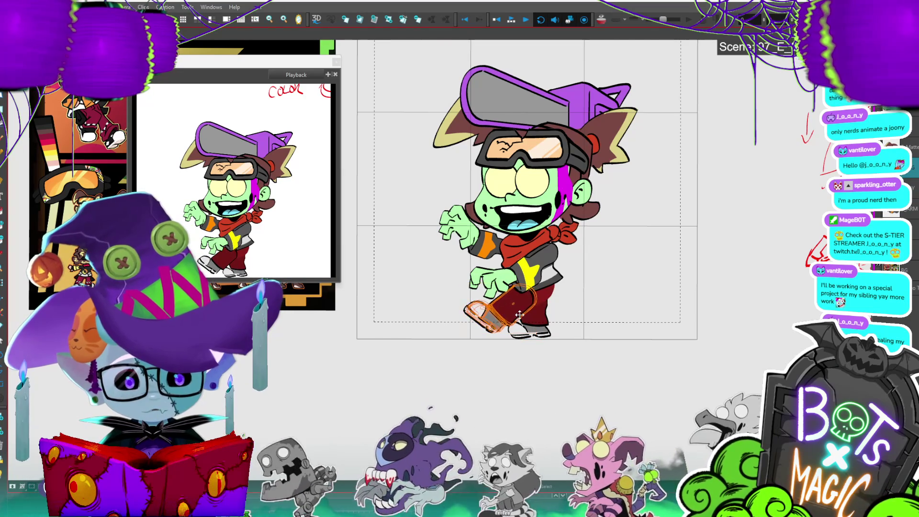
{"action": "left_click", "coordinate": [570, 278]}
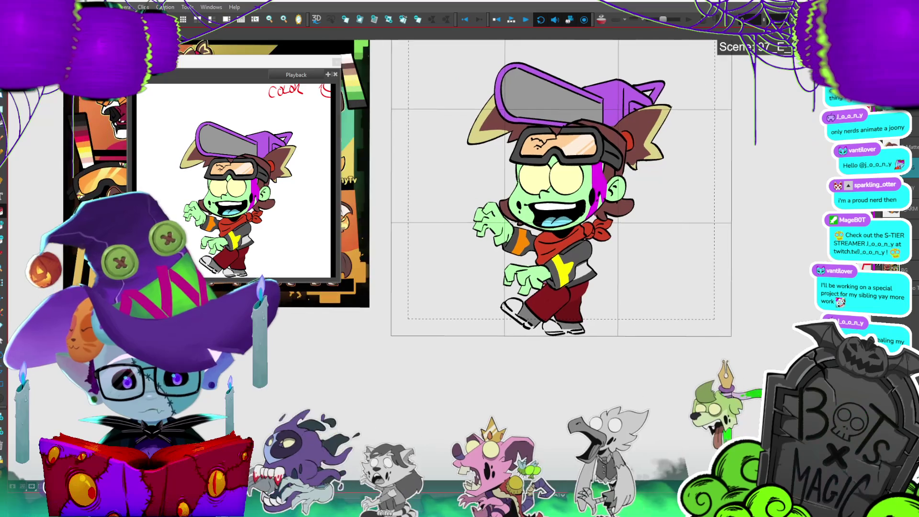
{"action": "scroll", "coordinate": [613, 347], "scroll_direction": "up", "scroll_amount": 4}
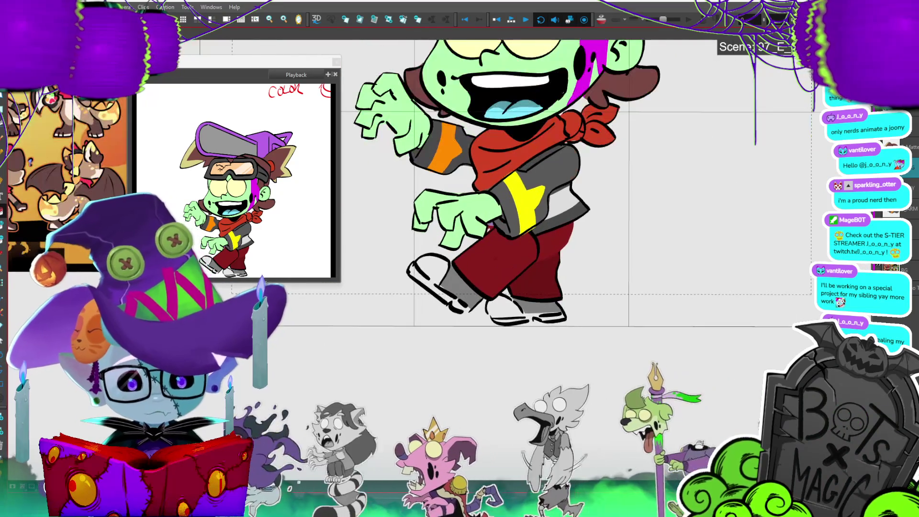
- Zoom in and flip between neighbouring frames to compare the pants pose
{"action": "scroll", "coordinate": [599, 233], "scroll_direction": "up", "scroll_amount": 1}
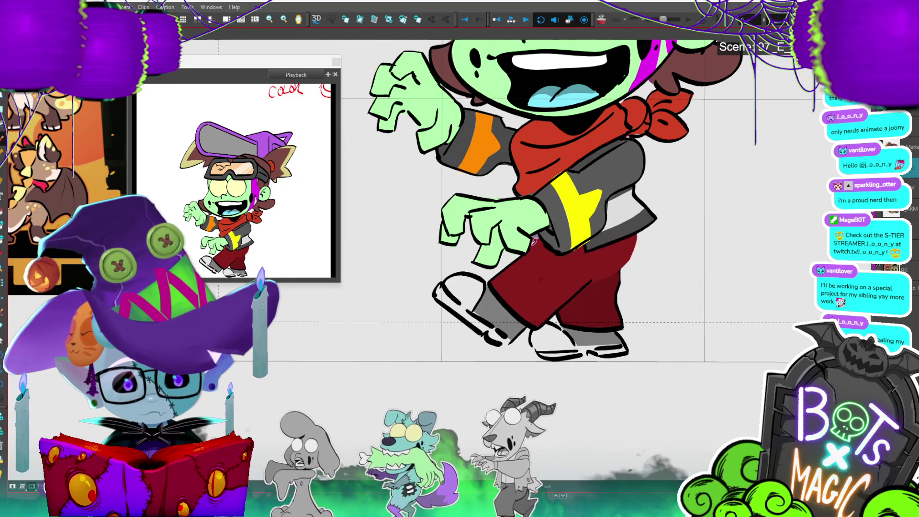
{"action": "key", "text": "period"}
{"action": "key", "text": "comma"}
{"action": "key", "text": "period"}
{"action": "key", "text": "period"}
{"action": "key", "text": "comma"}
{"action": "key", "text": "comma"}
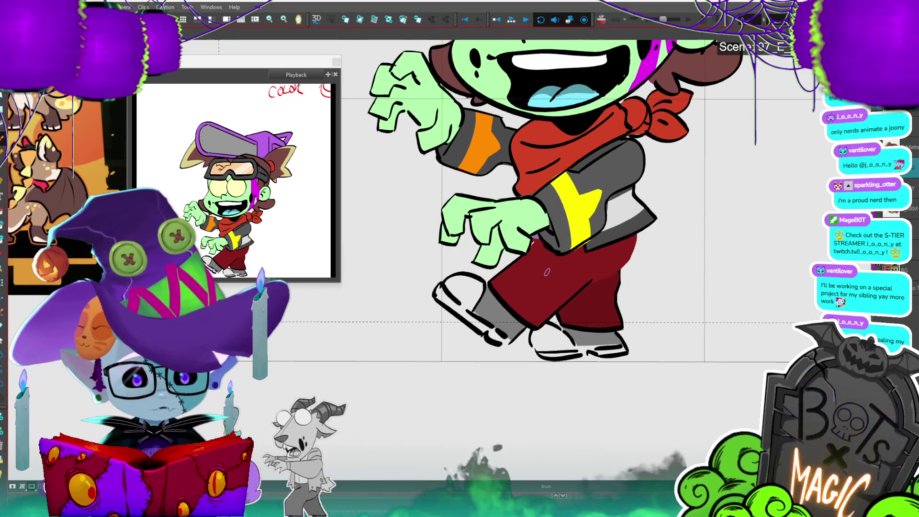
- Shift the pants drawing slightly to the right on this frame
{"action": "key", "text": "alt+s"}
{"action": "left_click", "coordinate": [578, 305]}
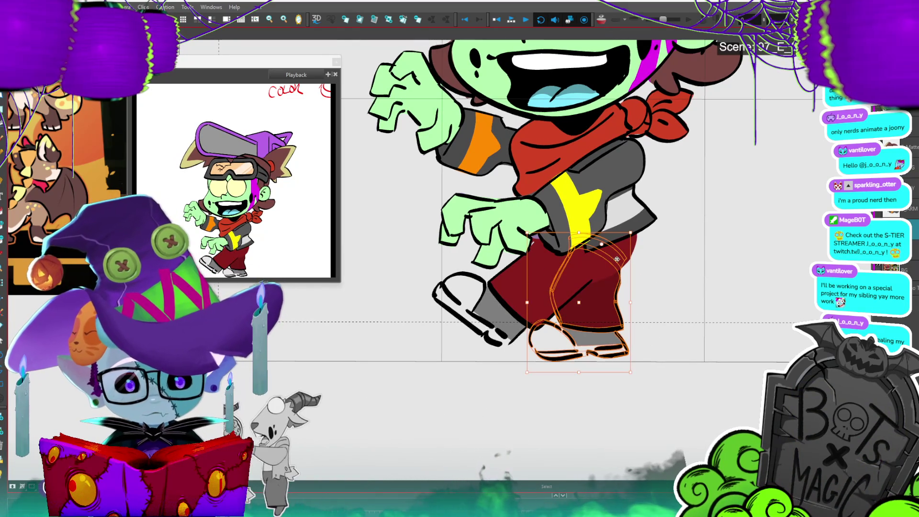
{"action": "left_click_drag", "start_coordinate": [604, 370], "coordinate": [616, 370]}
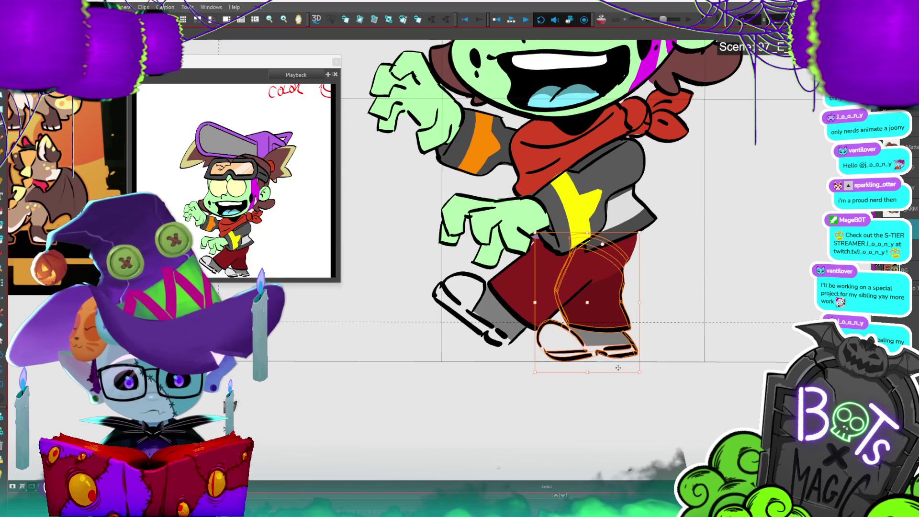
- Advance through the next walk poses, select the lower pant leg and shoe, and play the cycle
{"action": "key", "text": "period"}
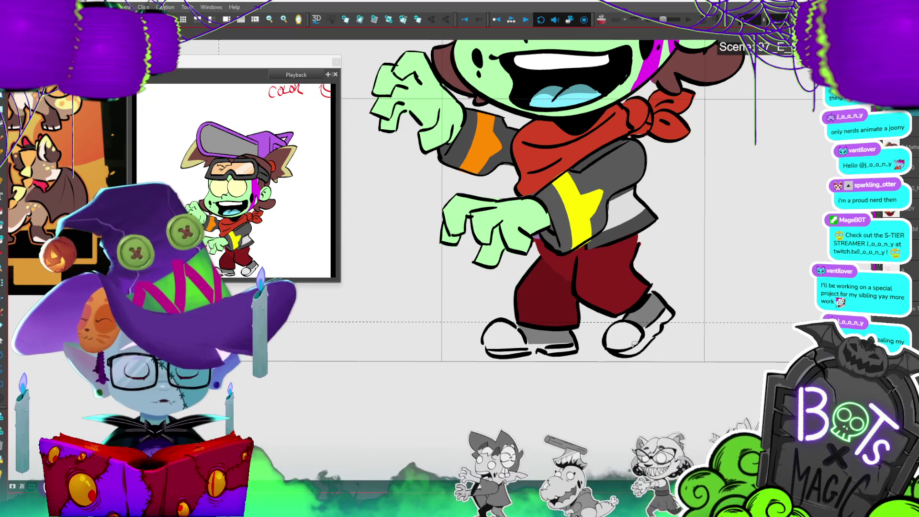
{"action": "key", "text": "period"}
{"action": "key", "text": "period"}
{"action": "key", "text": "period"}
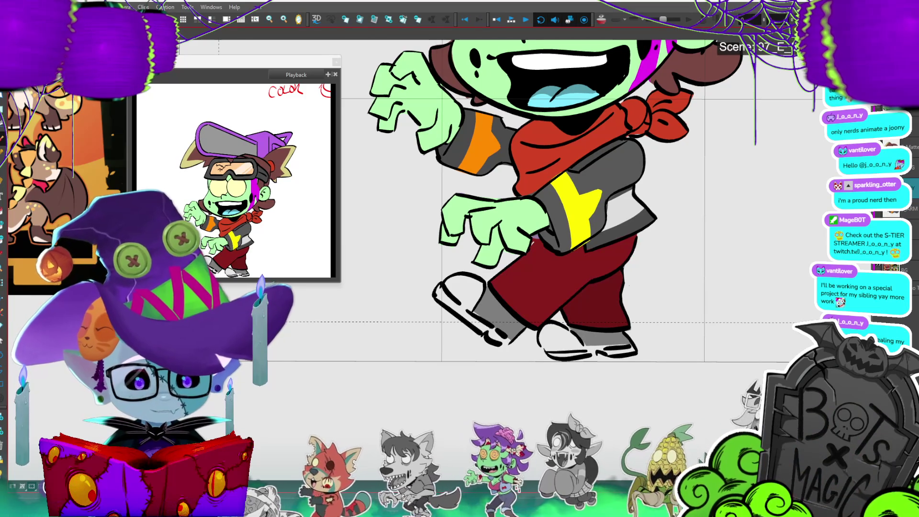
{"action": "left_click", "coordinate": [621, 318]}
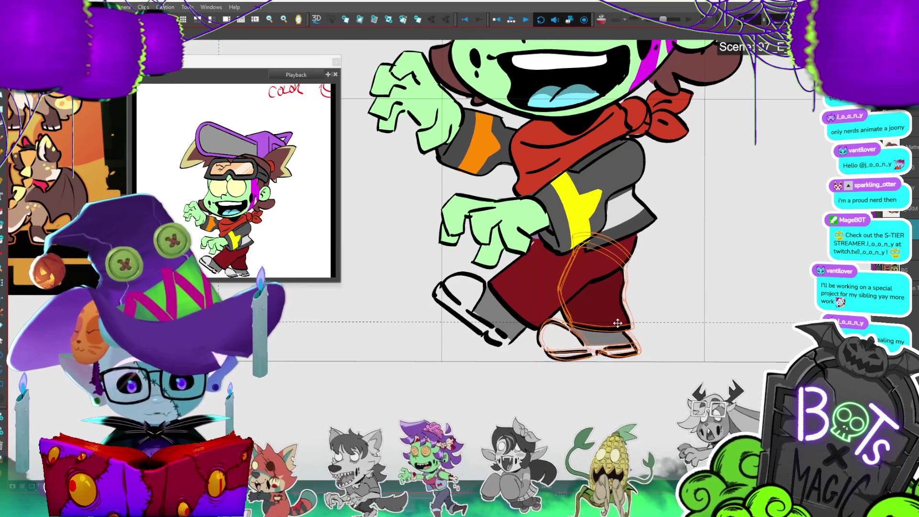
{"action": "key", "text": "Return"}
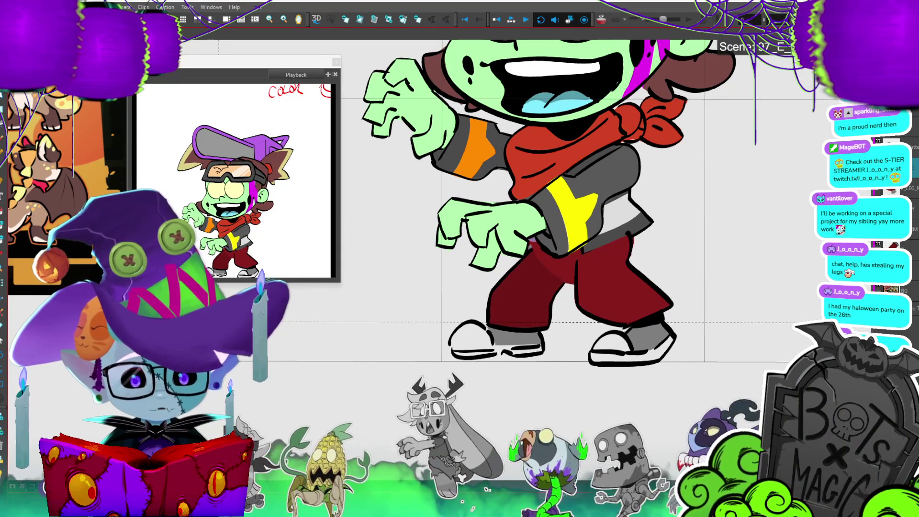
- Select the right leg, play the walk cycle to check the legs, and fit the camera frame
{"action": "left_click", "coordinate": [622, 287]}
{"action": "key", "text": "Return"}
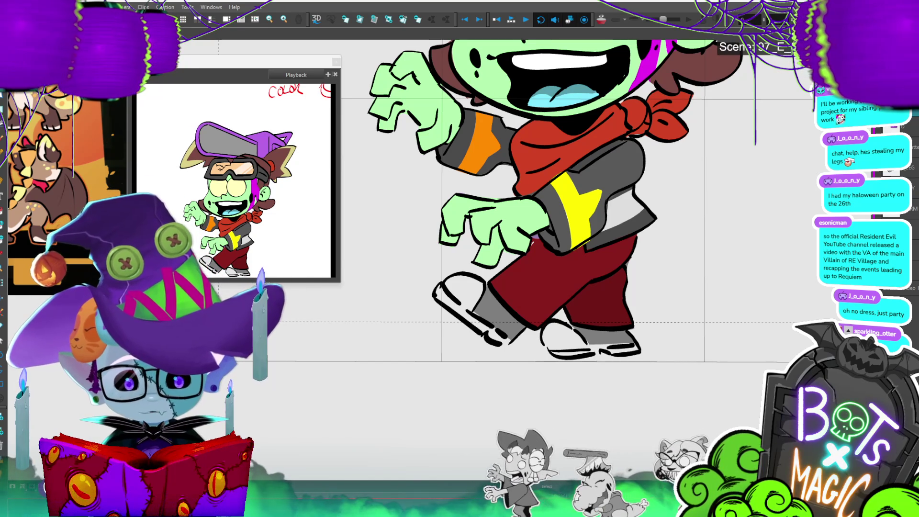
{"action": "scroll", "coordinate": [507, 356], "scroll_direction": "down", "scroll_amount": 2}
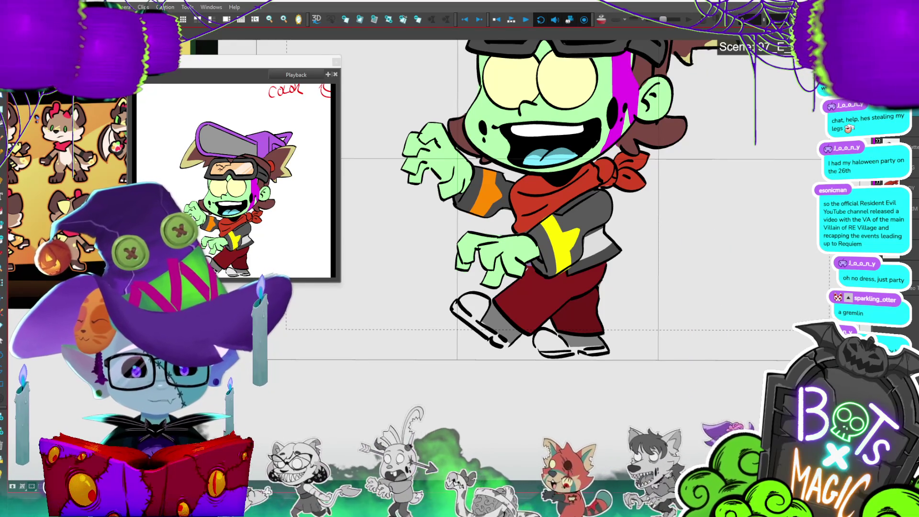
{"action": "key", "text": "2"}
{"action": "key", "text": "2"}
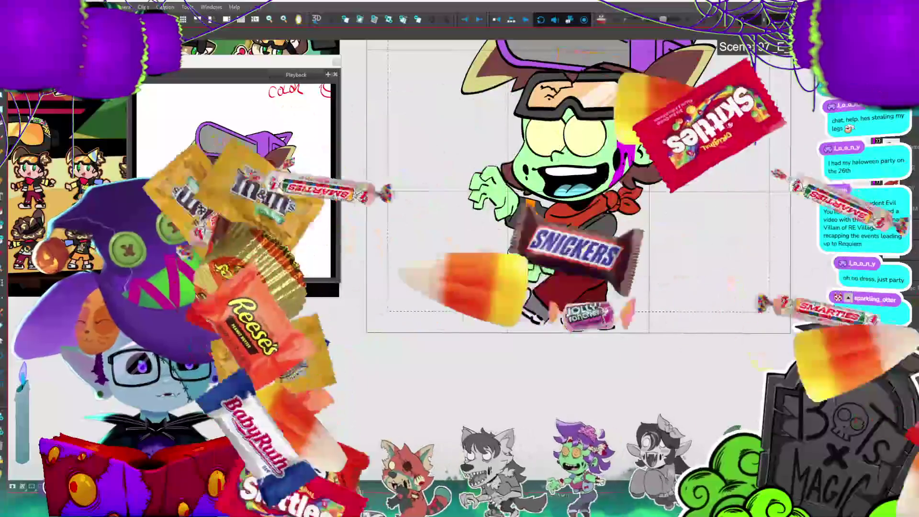
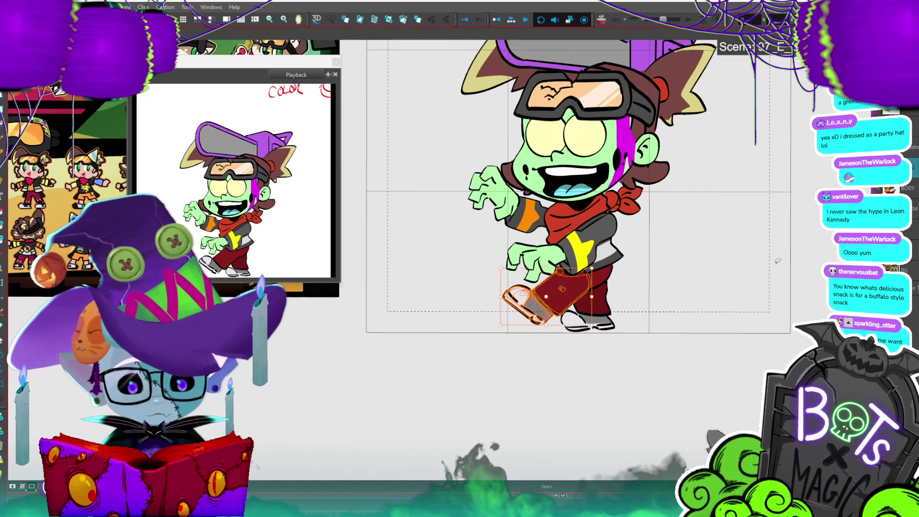
- Swap the front leg to a straighter drawing, save, and zoom in on the legs
{"action": "key", "text": "ctrl+z"}
{"action": "key", "text": "ctrl+z"}
{"action": "key", "text": "ctrl+z"}
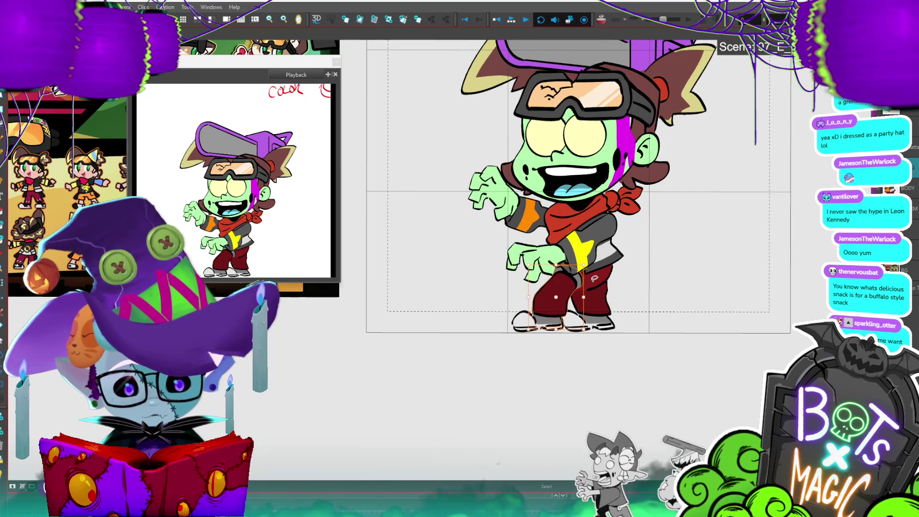
{"action": "key", "text": "b"}
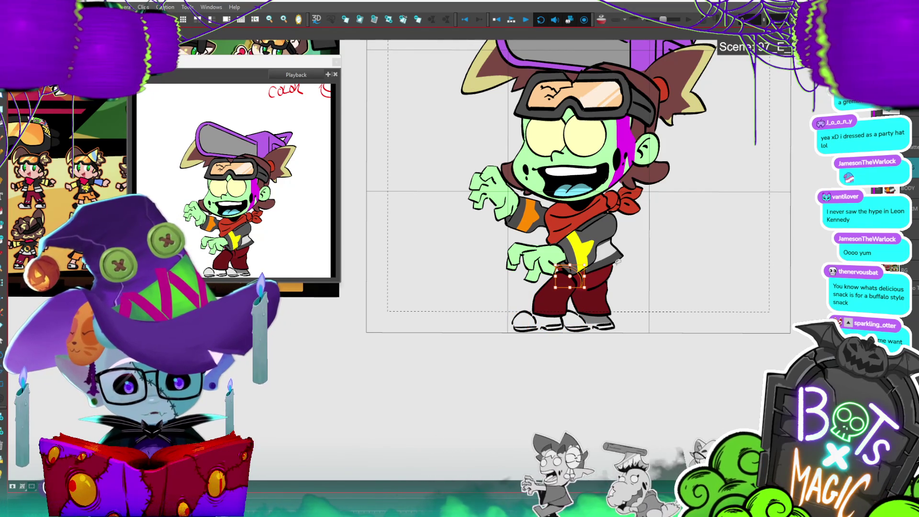
{"action": "key", "text": "2"}
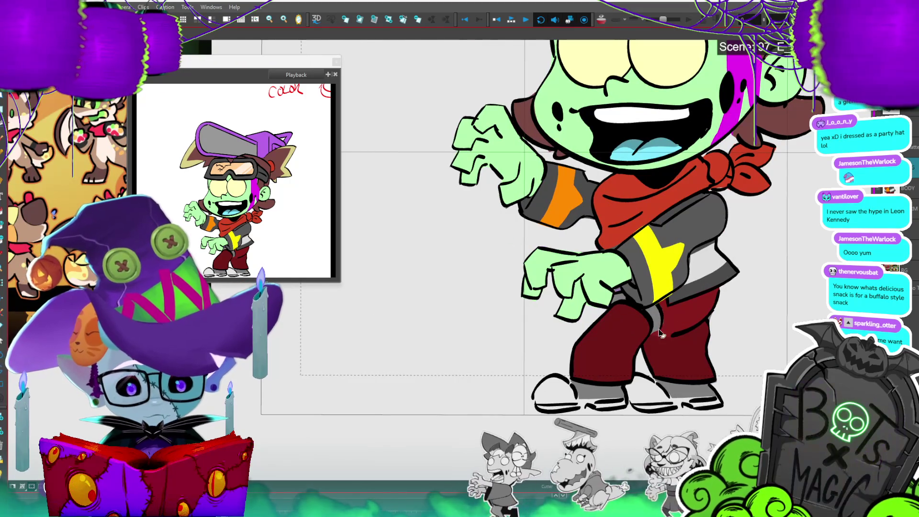
{"action": "key", "text": "ctrl+s"}
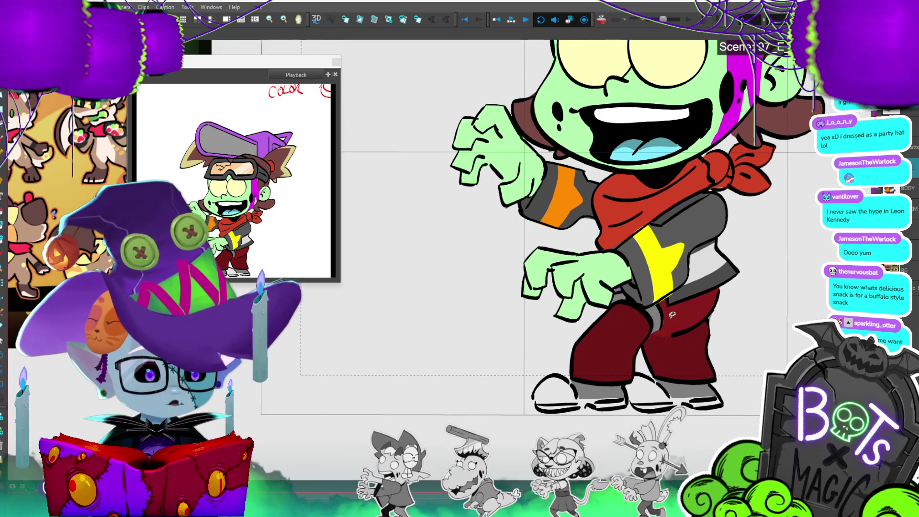
{"action": "scroll", "coordinate": [673, 314], "scroll_direction": "down", "scroll_amount": 2}
{"action": "key", "text": "2"}
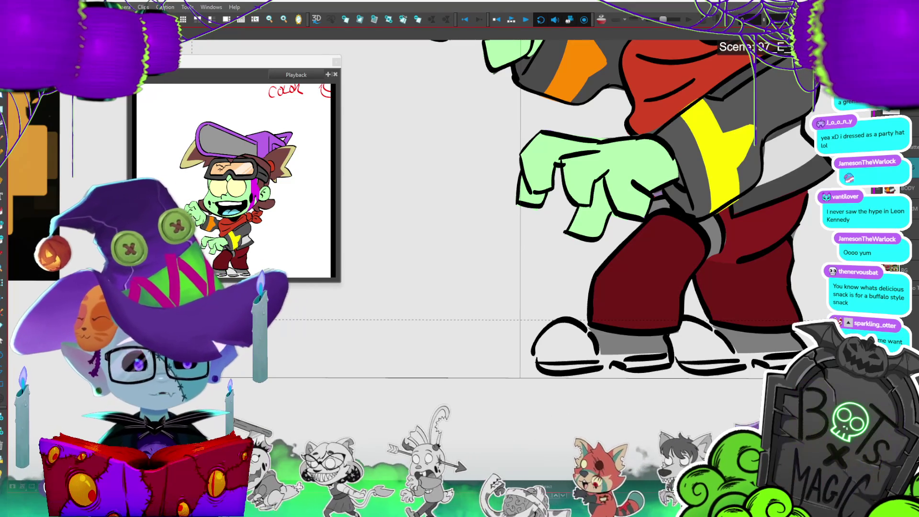
{"action": "scroll", "coordinate": [728, 281], "scroll_direction": "up", "scroll_amount": 2}
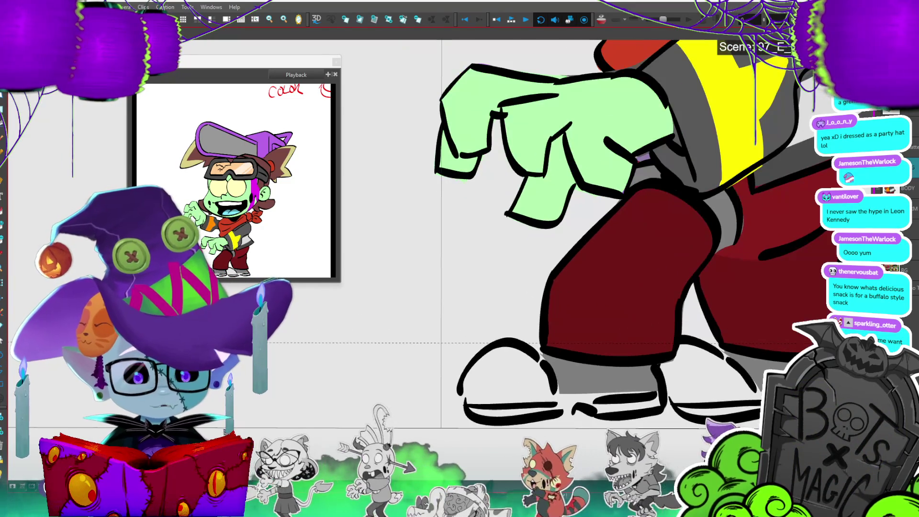
- Delete the crotch outline and draw a new edge line along the pants
{"action": "left_click", "coordinate": [711, 213]}
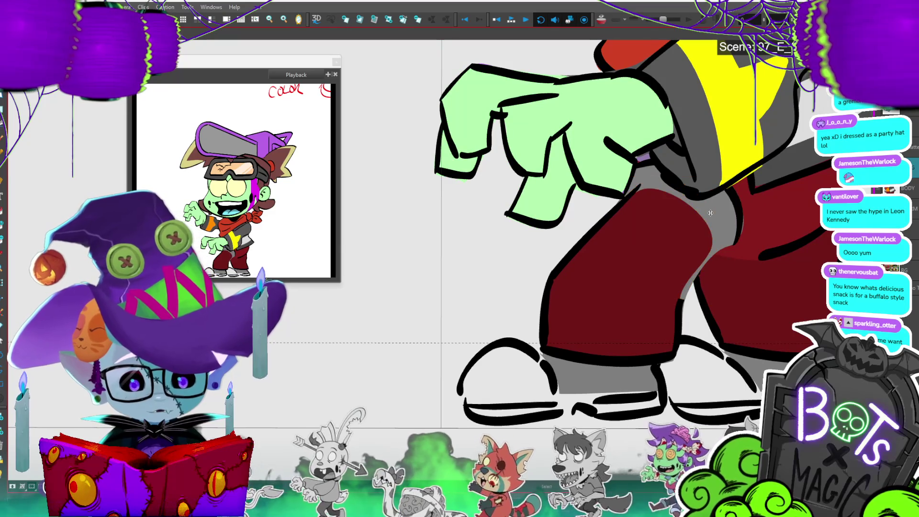
{"action": "key", "text": "Delete"}
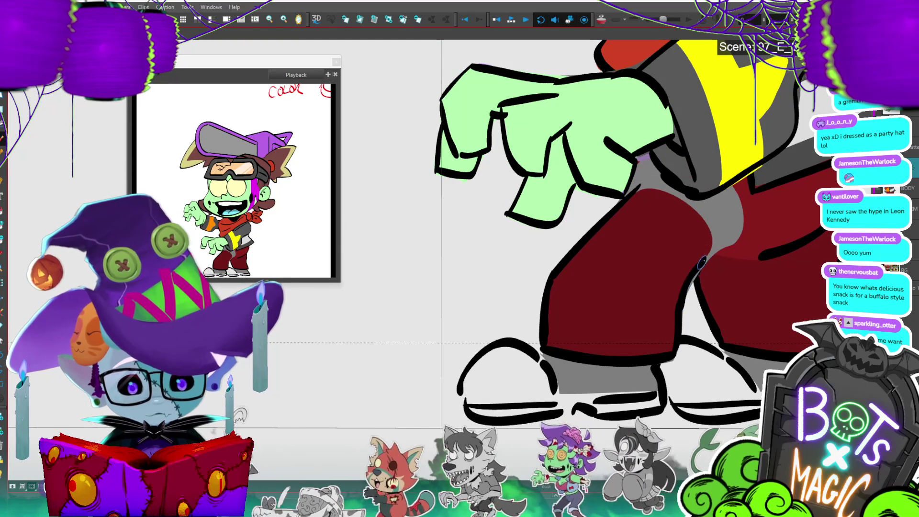
{"action": "scroll", "coordinate": [688, 282], "scroll_direction": "down", "scroll_amount": 2}
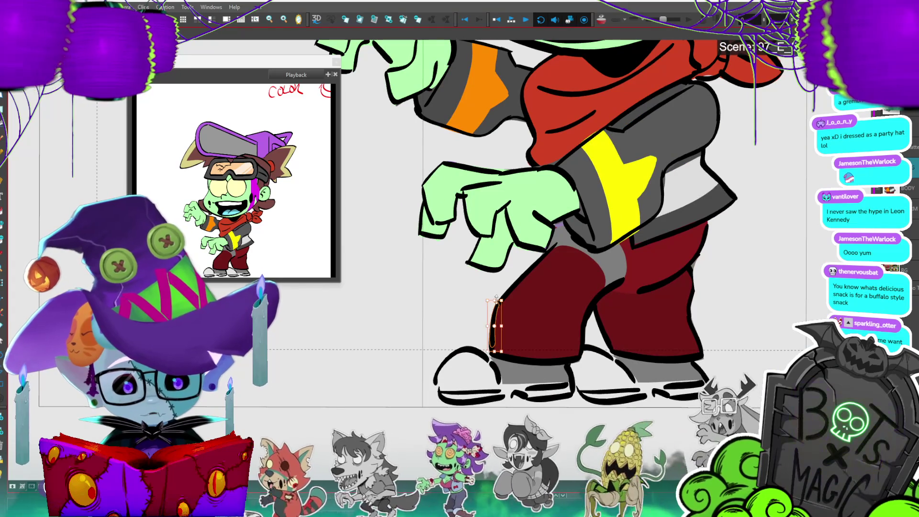
{"action": "left_click_drag", "start_coordinate": [497, 299], "coordinate": [555, 245]}
{"action": "left_click", "coordinate": [498, 293]}
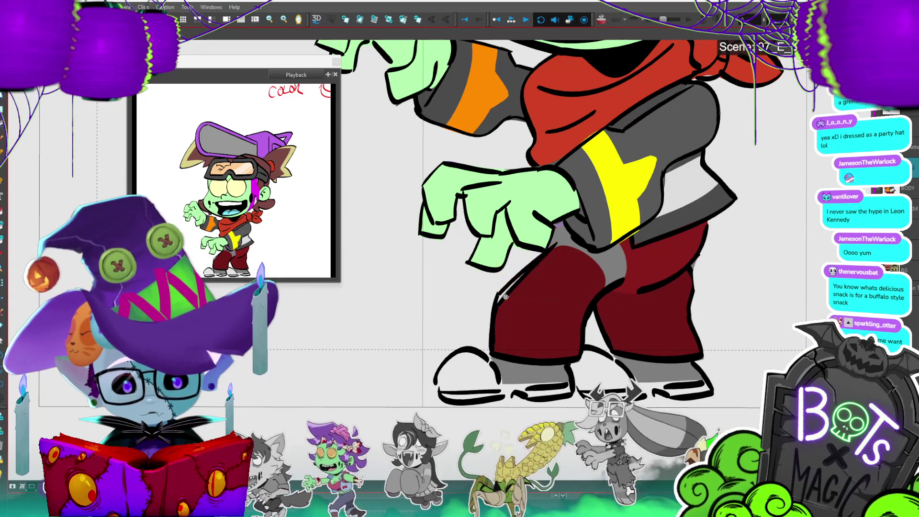
- Refill the pants and crotch patch a brighter red up to the new line
{"action": "key", "text": "alt+i"}
{"action": "left_click", "coordinate": [544, 291]}
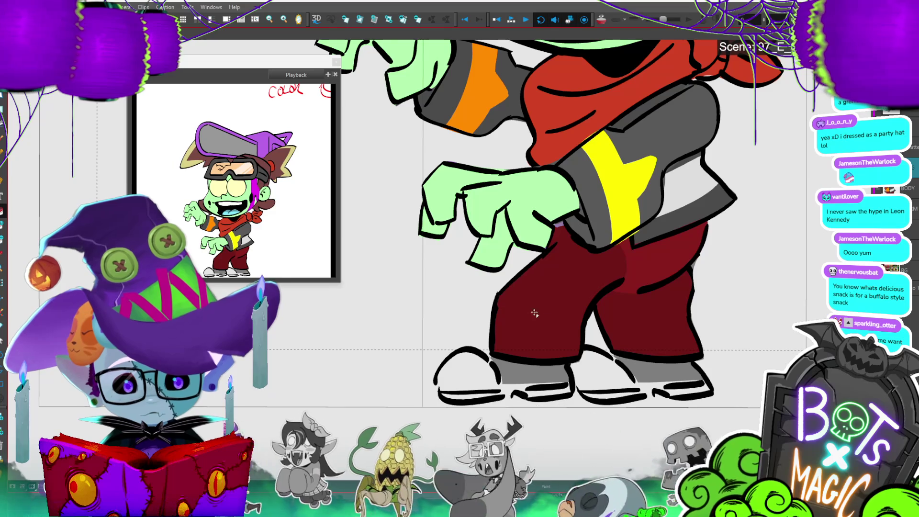
{"action": "left_click", "coordinate": [596, 268]}
{"action": "left_click", "coordinate": [612, 271]}
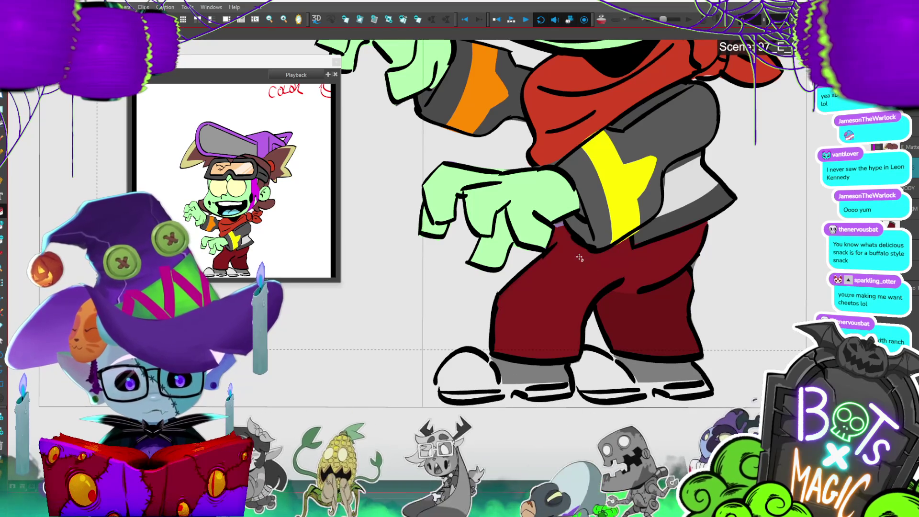
- Stretch the left pants leg and shoe left and down, then deselect
{"action": "key", "text": "alt+s"}
{"action": "left_click", "coordinate": [569, 311]}
{"action": "left_click_drag", "start_coordinate": [587, 408], "coordinate": [530, 410]}
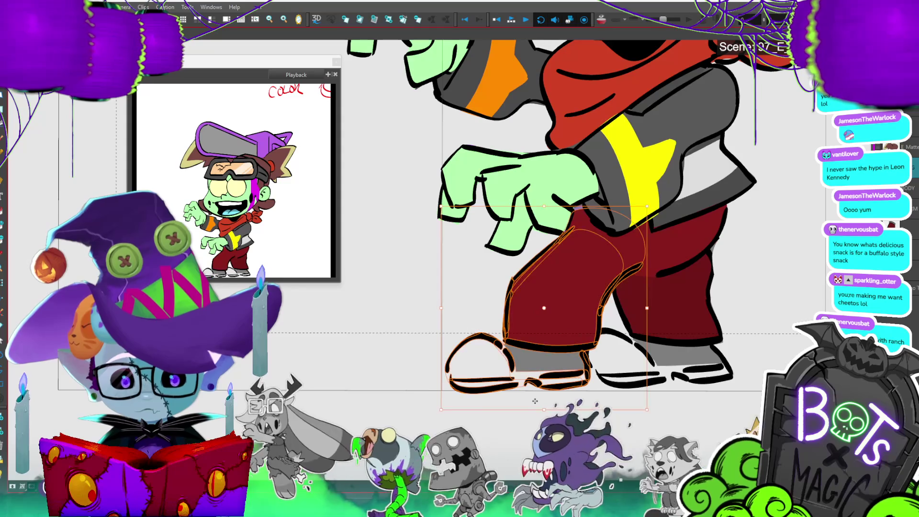
{"action": "left_click_drag", "start_coordinate": [578, 408], "coordinate": [590, 407]}
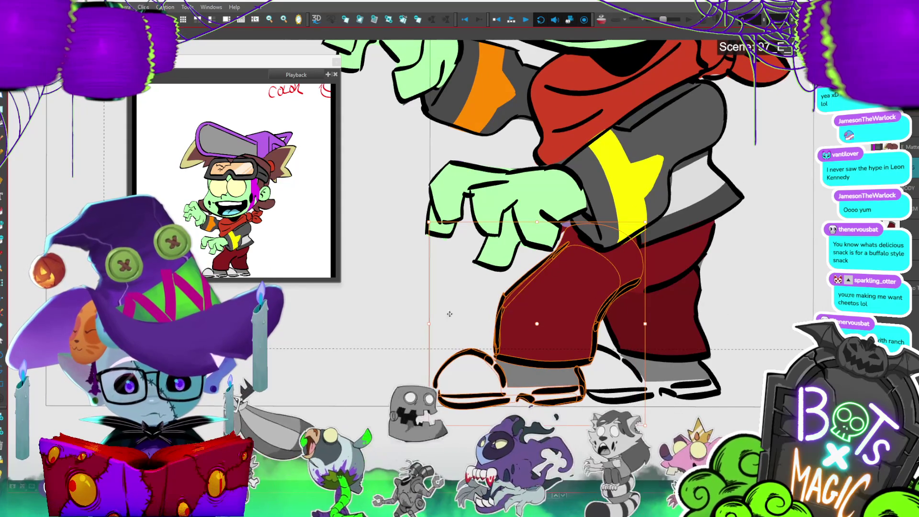
{"action": "key", "text": "ctrl+z"}
{"action": "left_click", "coordinate": [751, 219]}
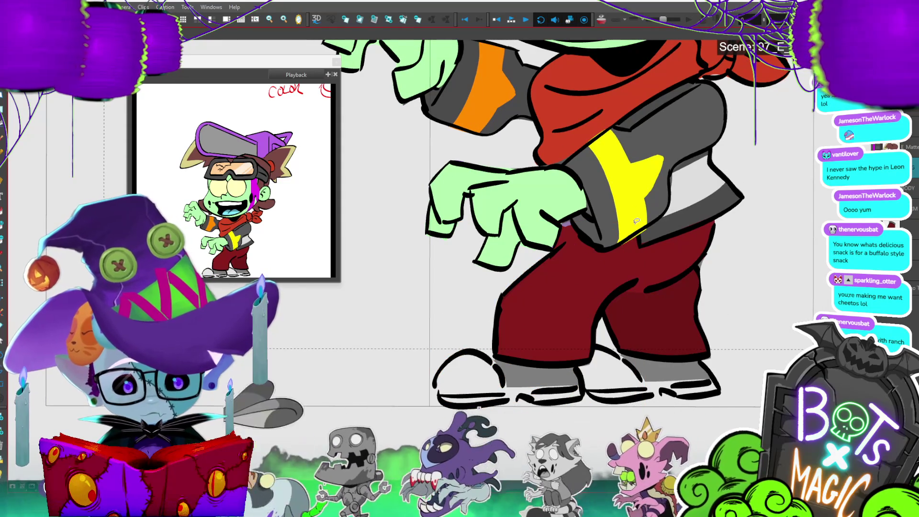
- Fit the whole character in view and nudge the drawing slightly left
{"action": "key", "text": "2"}
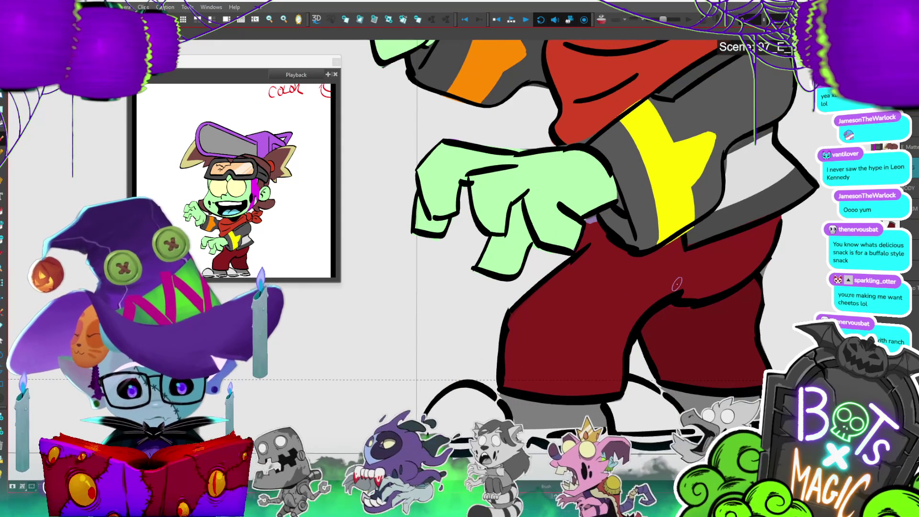
{"action": "key", "text": "1"}
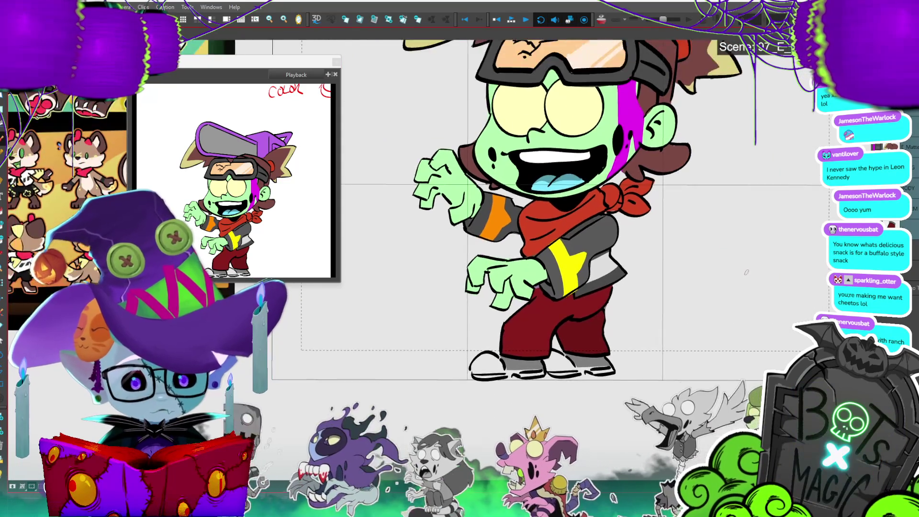
{"action": "key", "text": "1"}
{"action": "left_click", "coordinate": [546, 204]}
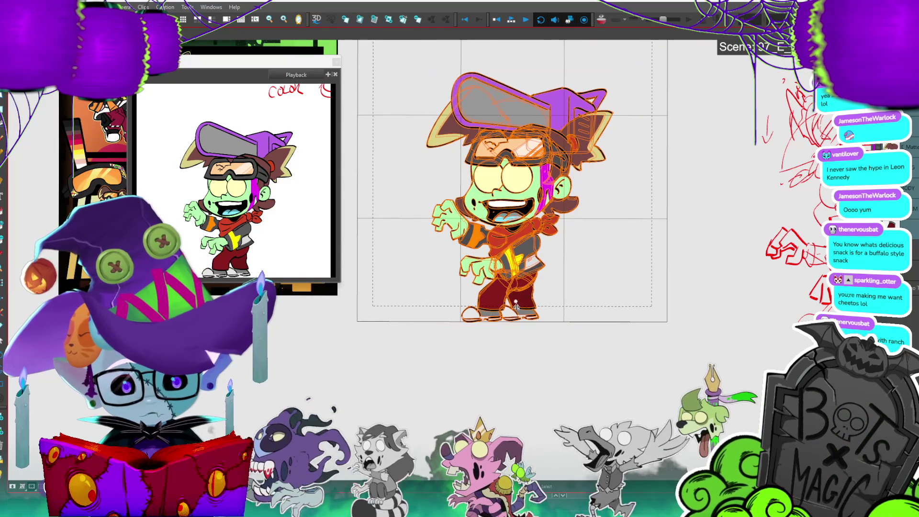
{"action": "left_click_drag", "start_coordinate": [536, 74], "coordinate": [532, 75]}
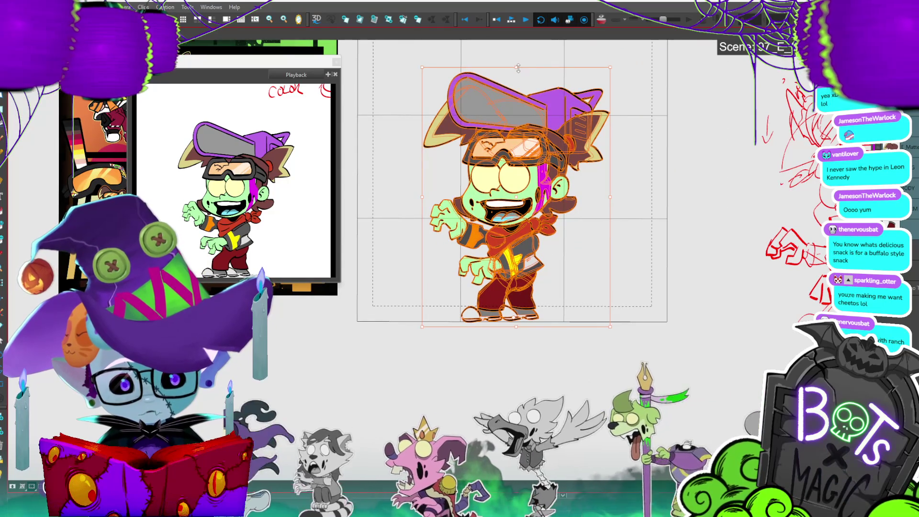
- Play the walk cycle, stop on a frame, and shrink the leg slightly
{"action": "key", "text": "Return"}
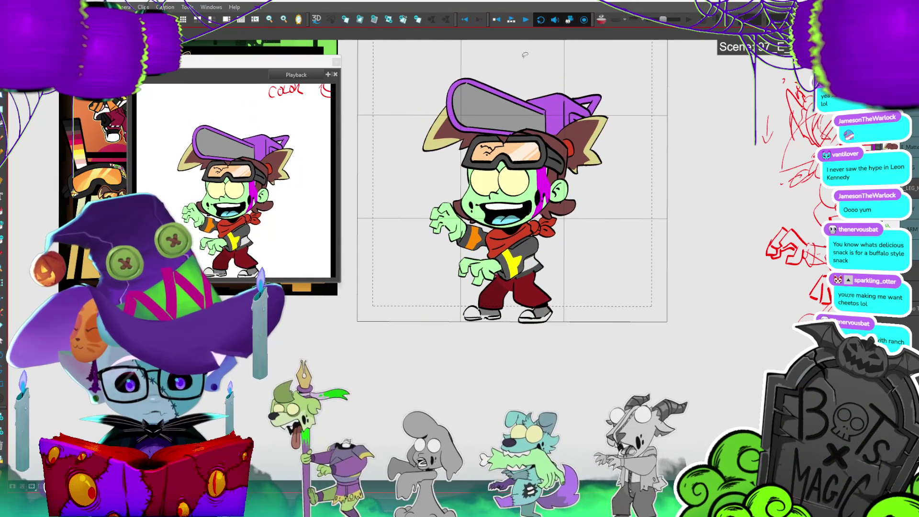
{"action": "left_click", "coordinate": [533, 297]}
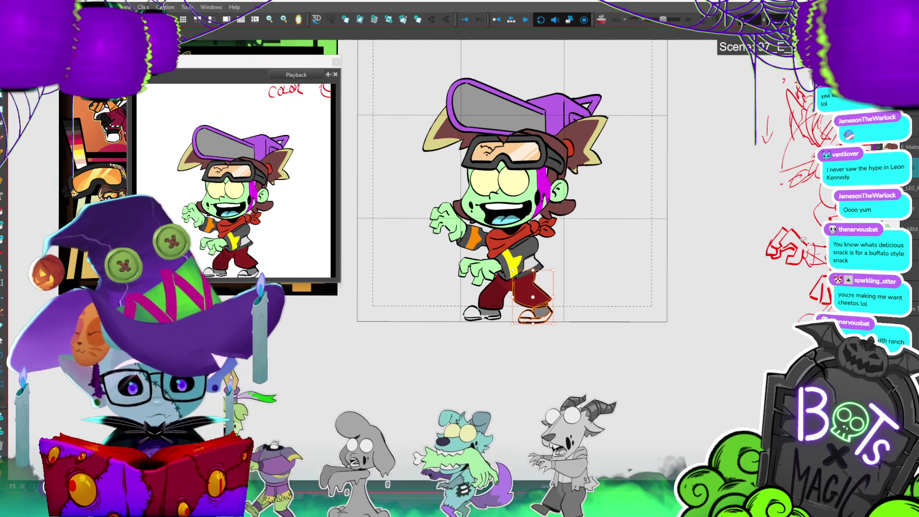
{"action": "key", "text": "Return"}
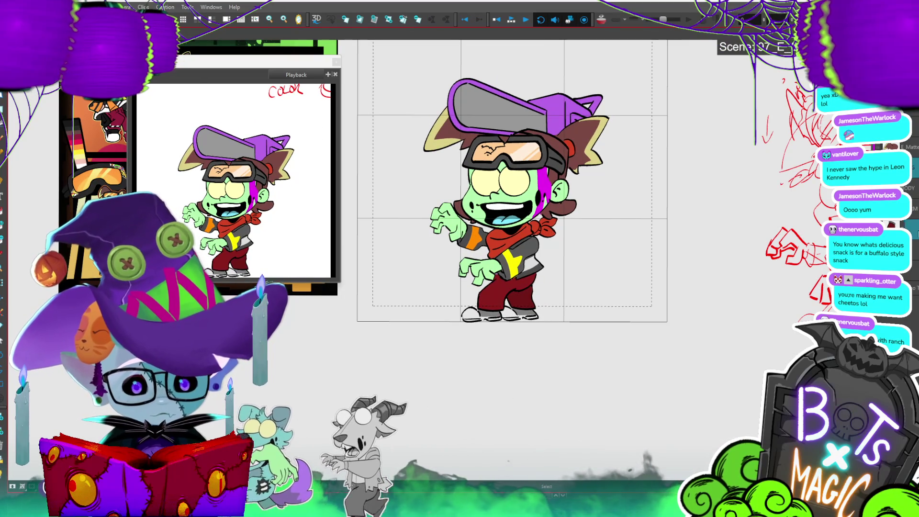
{"action": "left_click", "coordinate": [551, 319]}
{"action": "left_click_drag", "start_coordinate": [556, 324], "coordinate": [551, 321]}
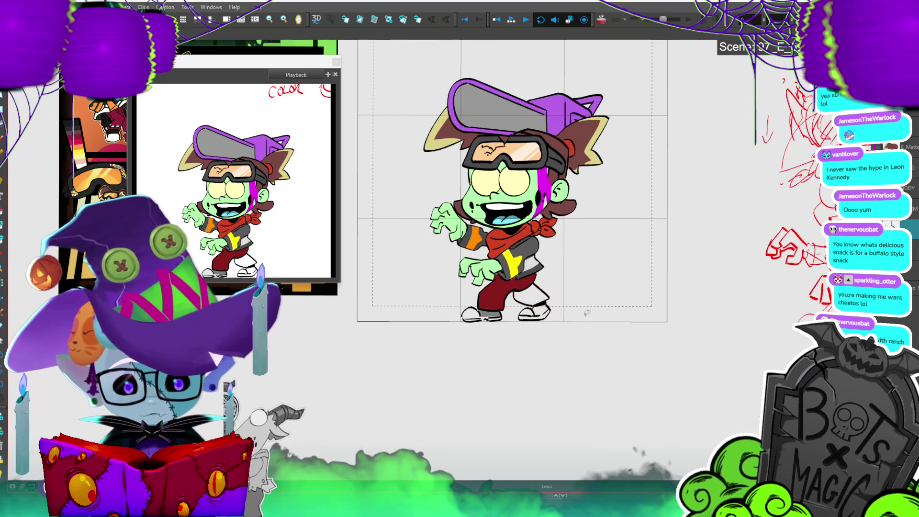
{"action": "key", "text": "alt+i"}
{"action": "key", "text": "2"}
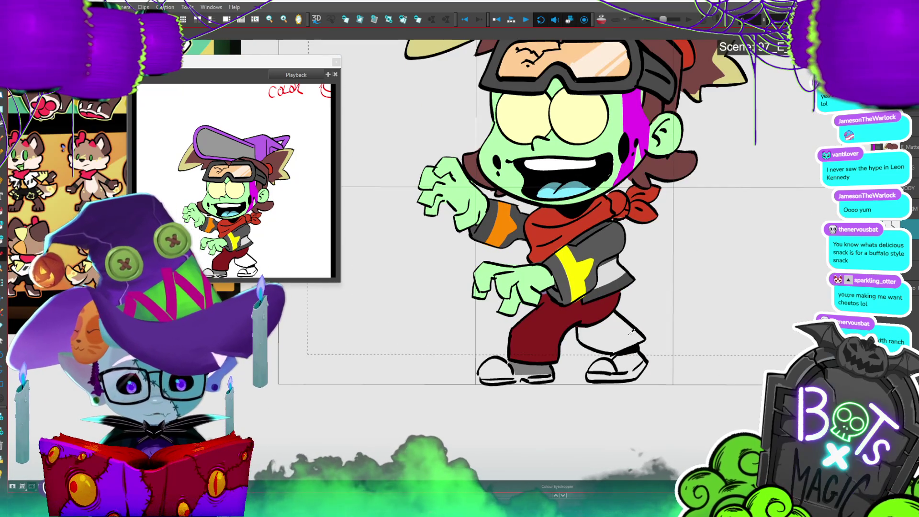
- Paint the back leg's lower area dark red and the right shoe grey and white
{"action": "left_click", "coordinate": [575, 327]}
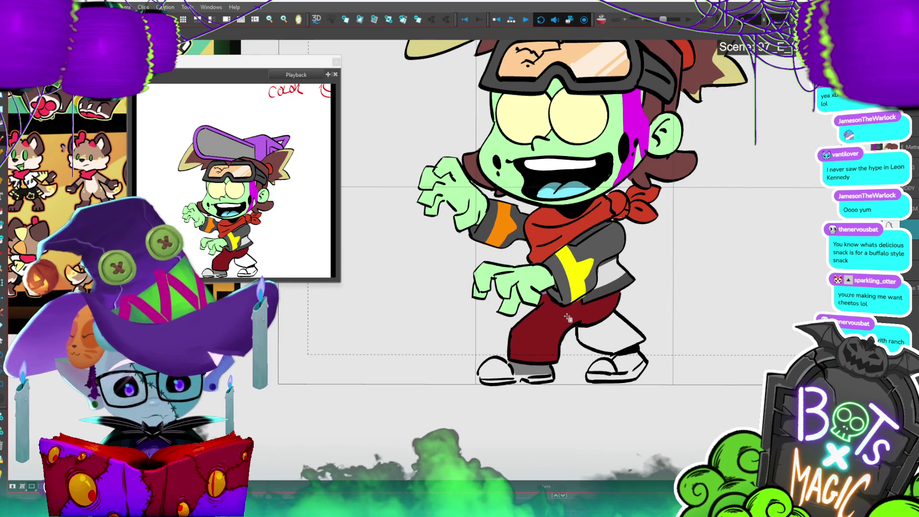
{"action": "left_click", "coordinate": [627, 330]}
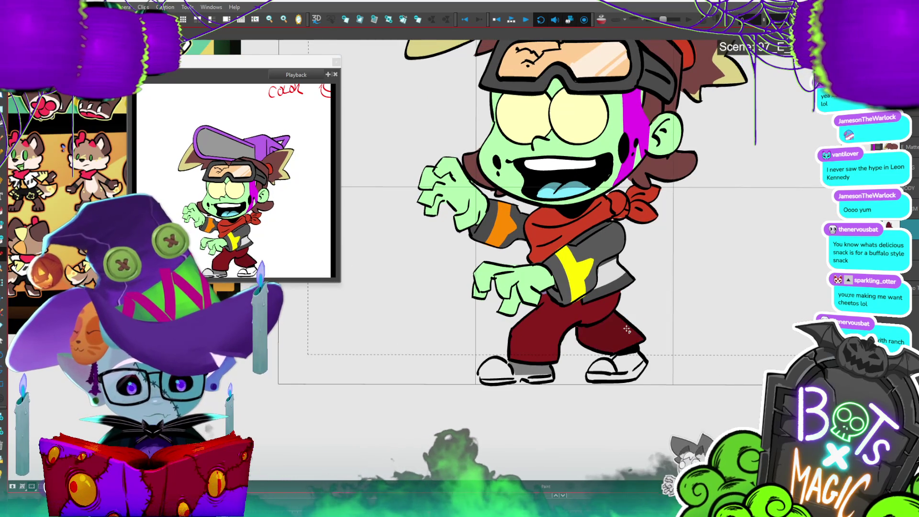
{"action": "key", "text": "period"}
{"action": "key", "text": "period"}
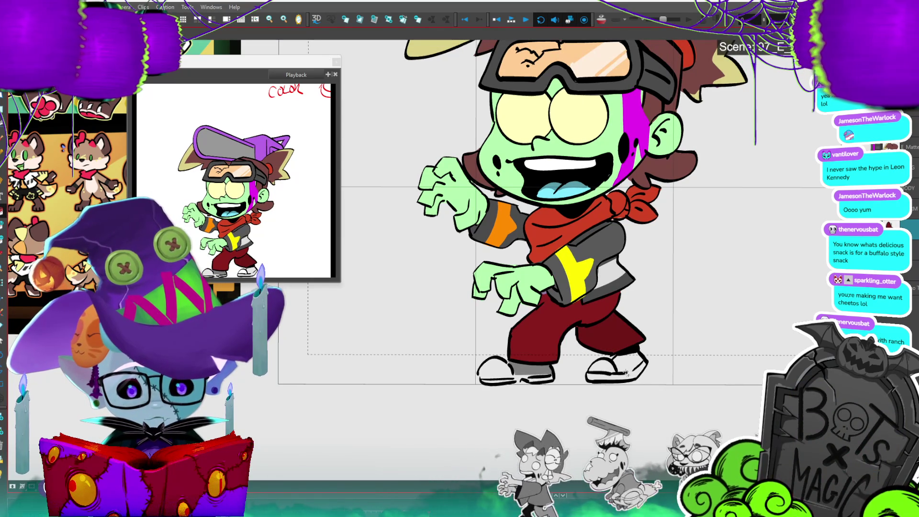
{"action": "left_click", "coordinate": [610, 364]}
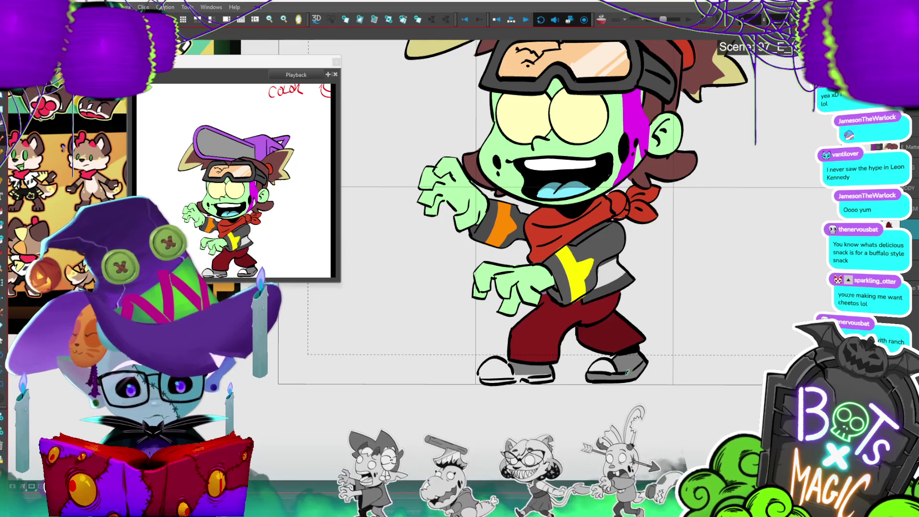
{"action": "left_click", "coordinate": [634, 376]}
- Play the walk cycle to check it, then deselect the finished front leg
{"action": "key", "text": "Return"}
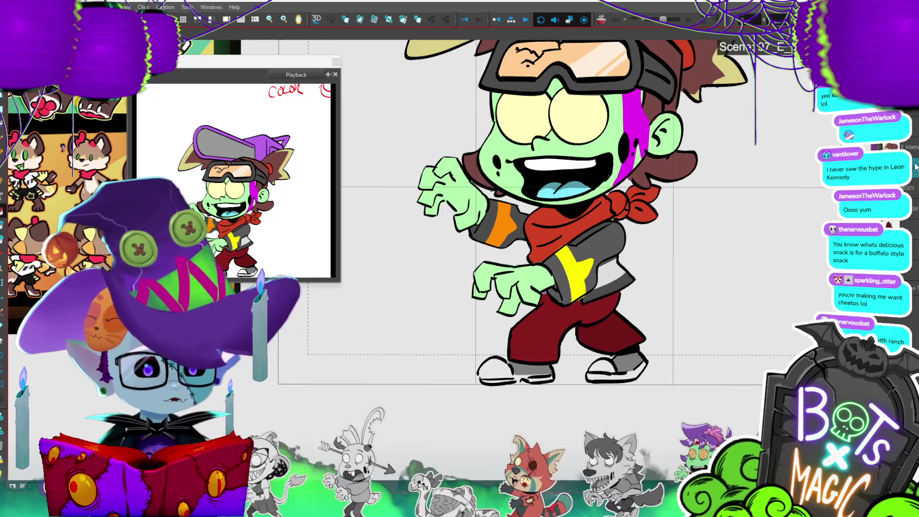
{"action": "left_click", "coordinate": [531, 342]}
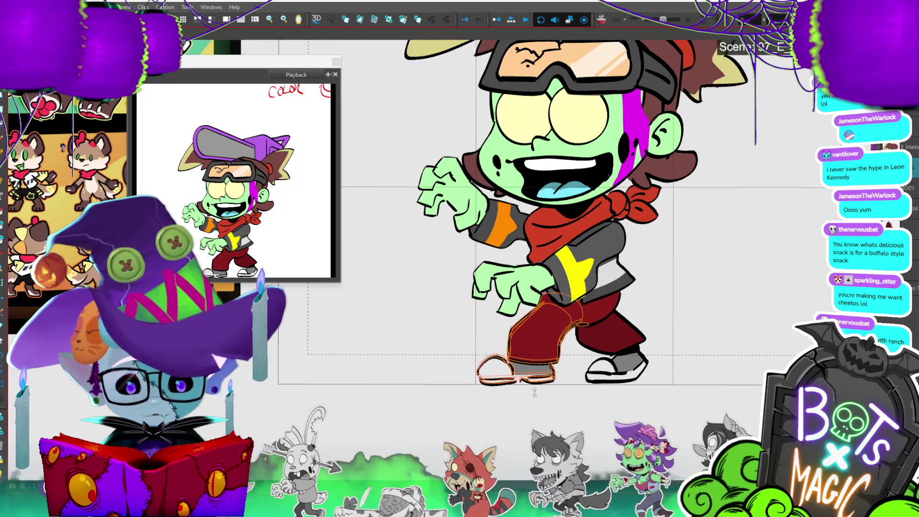
{"action": "left_click", "coordinate": [544, 395]}
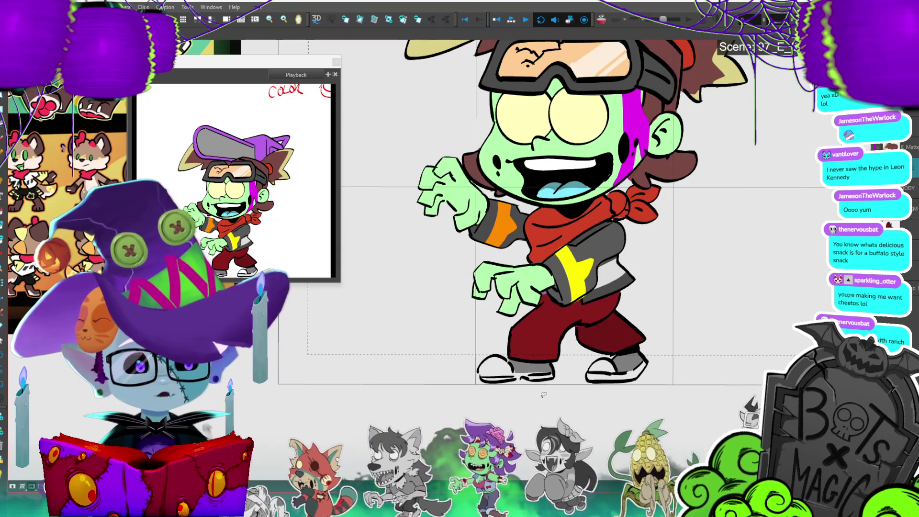
{"action": "scroll", "coordinate": [544, 394], "scroll_direction": "down", "scroll_amount": 2}
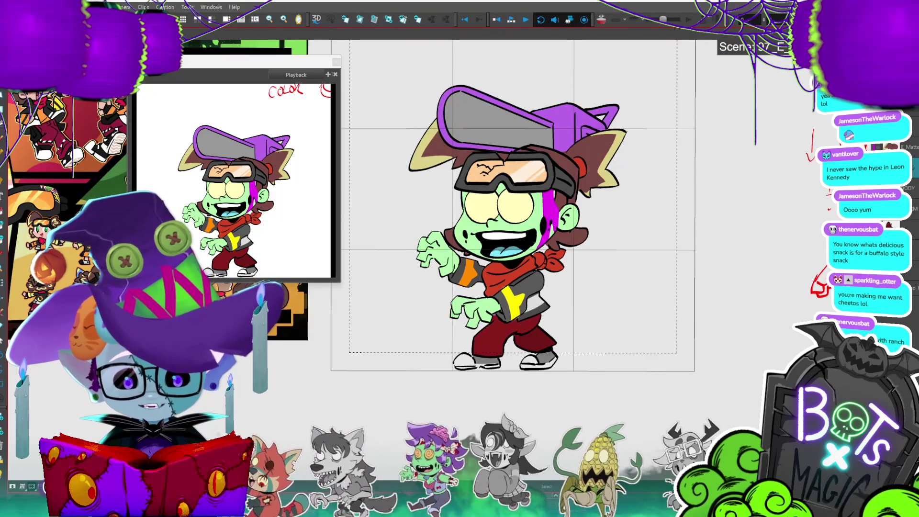
- Draw two touch-up lines on the back shoe with the Brush
{"action": "key", "text": "period"}
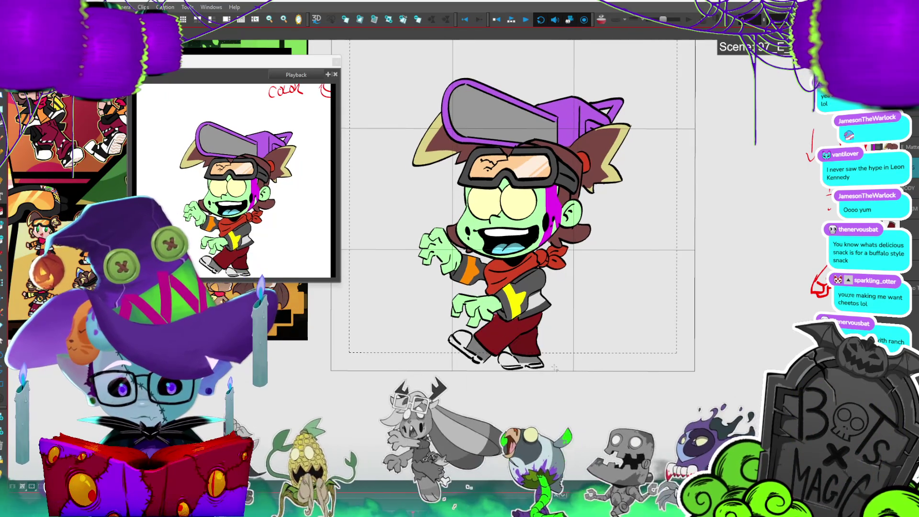
{"action": "scroll", "coordinate": [557, 370], "scroll_direction": "up", "scroll_amount": 4}
{"action": "scroll", "coordinate": [479, 215], "scroll_direction": "up", "scroll_amount": 2}
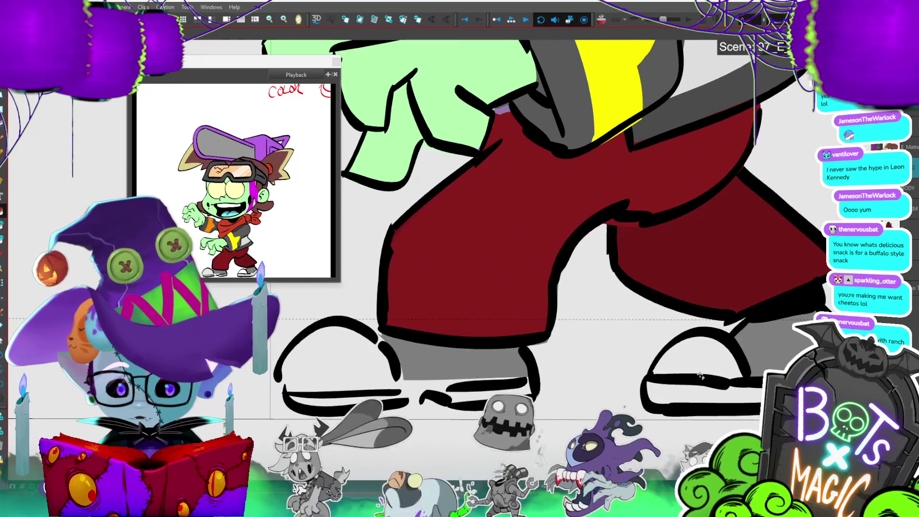
{"action": "scroll", "coordinate": [700, 376], "scroll_direction": "down", "scroll_amount": 2}
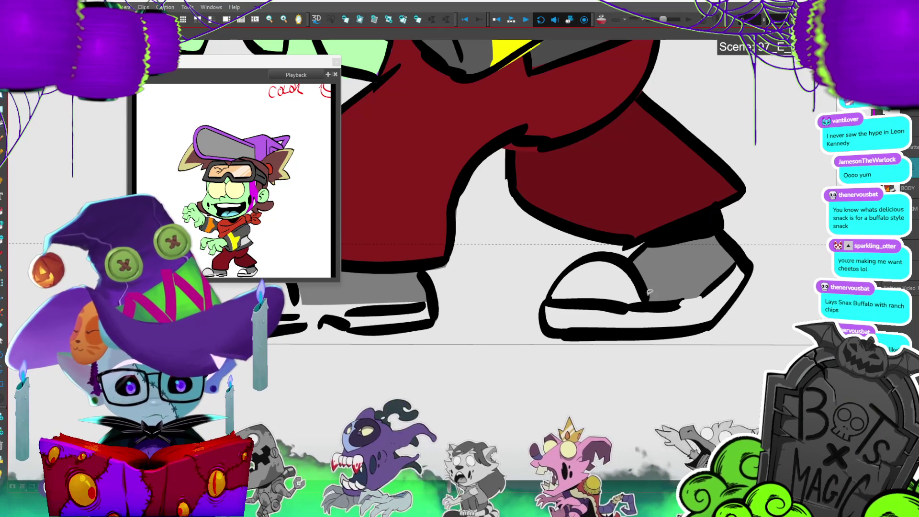
{"action": "left_click_drag", "start_coordinate": [608, 274], "coordinate": [581, 250]}
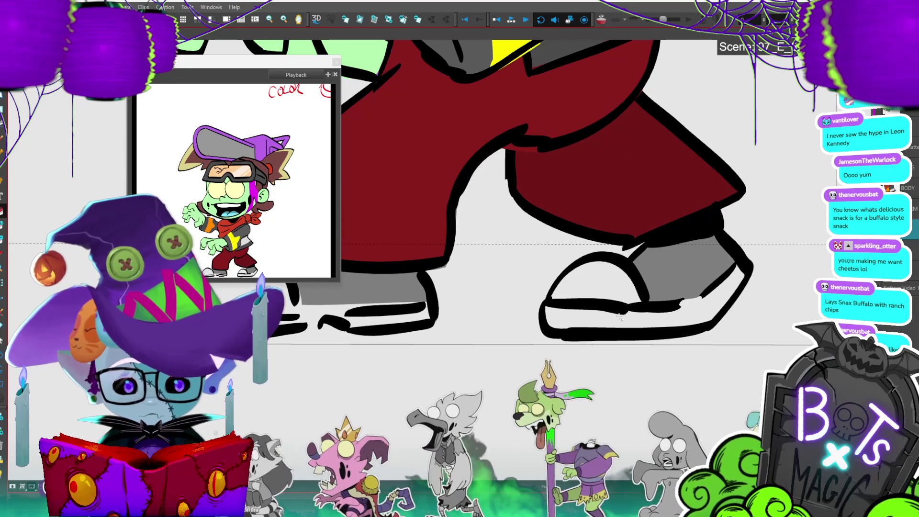
{"action": "key", "text": "2"}
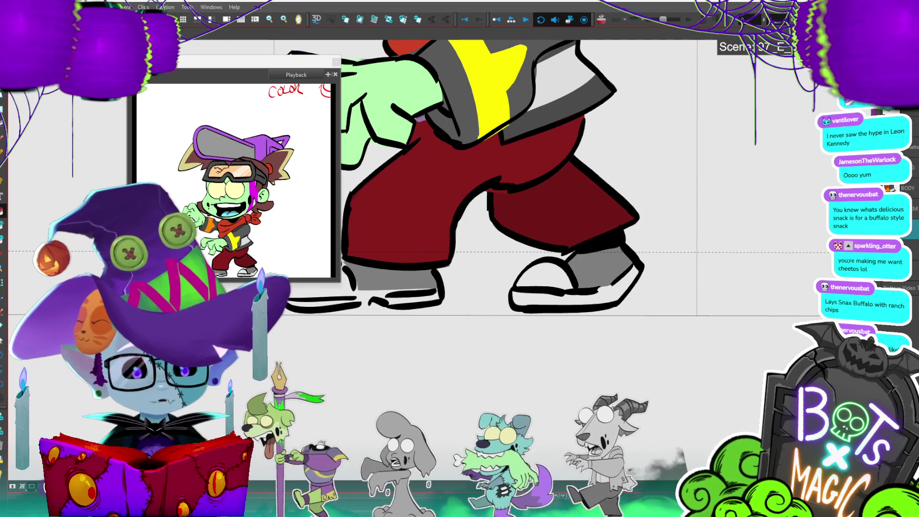
{"action": "left_click_drag", "start_coordinate": [632, 265], "coordinate": [606, 291]}
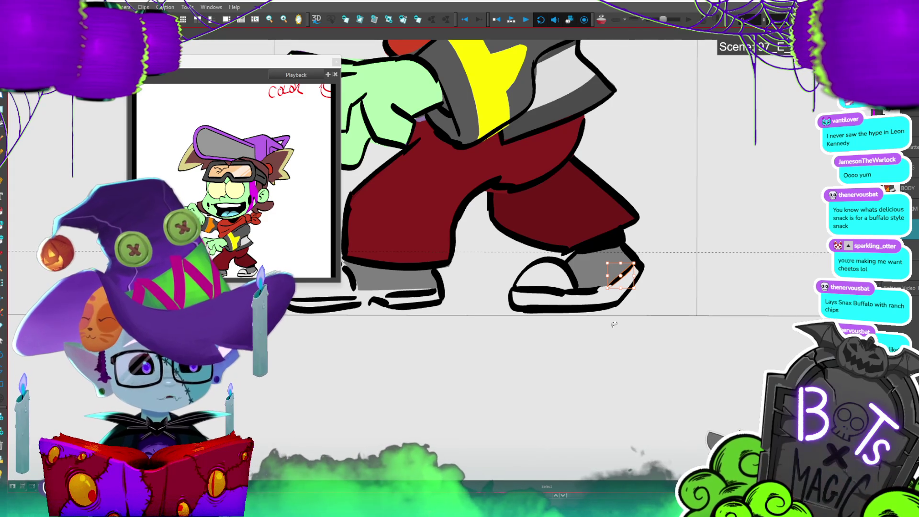
{"action": "key", "text": "2"}
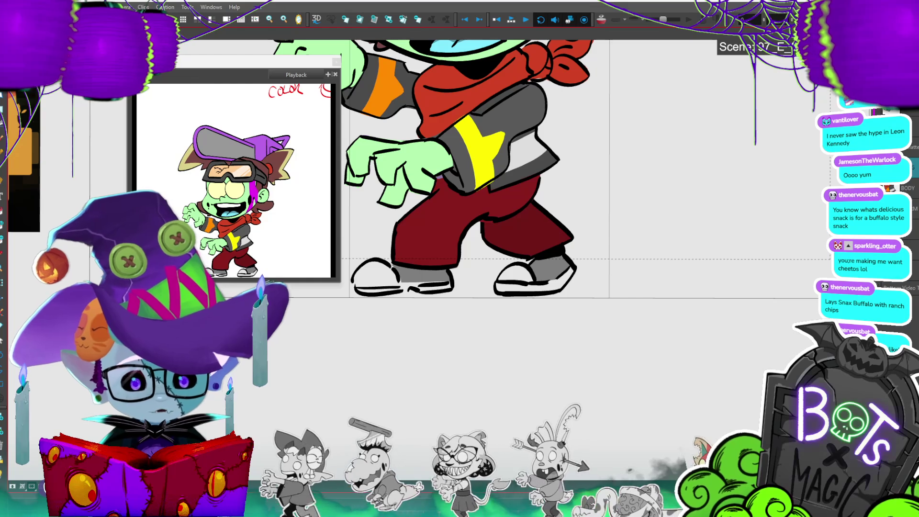
- Compare the back leg drawings and fill the back shoe's upper grey
{"action": "left_click", "coordinate": [917, 224]}
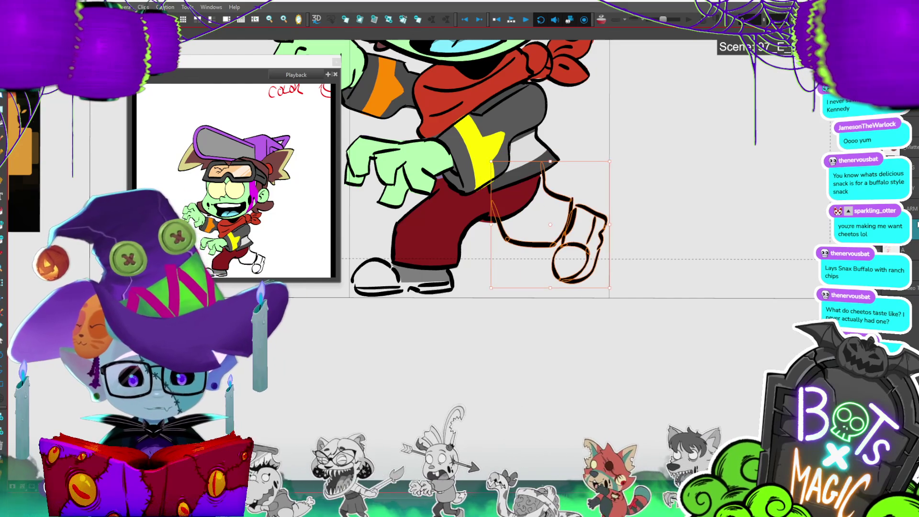
{"action": "left_click", "coordinate": [576, 214]}
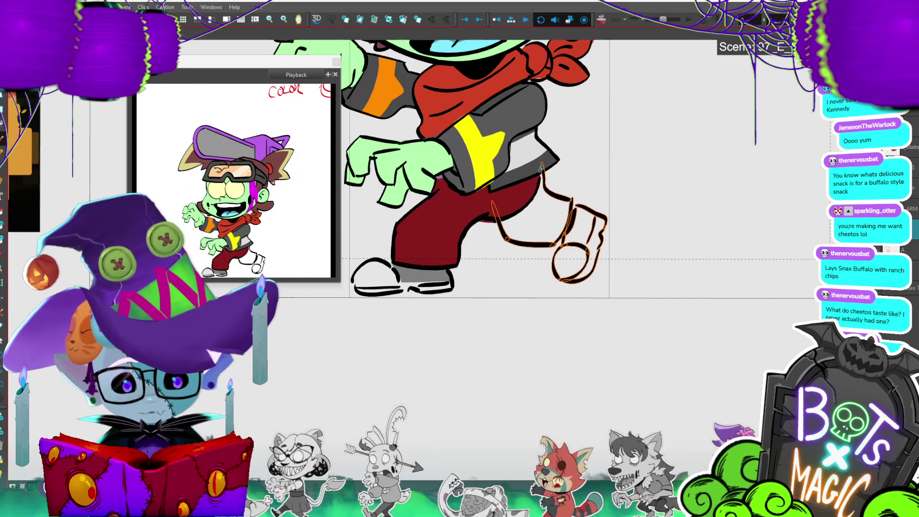
{"action": "key", "text": "ctrl+z"}
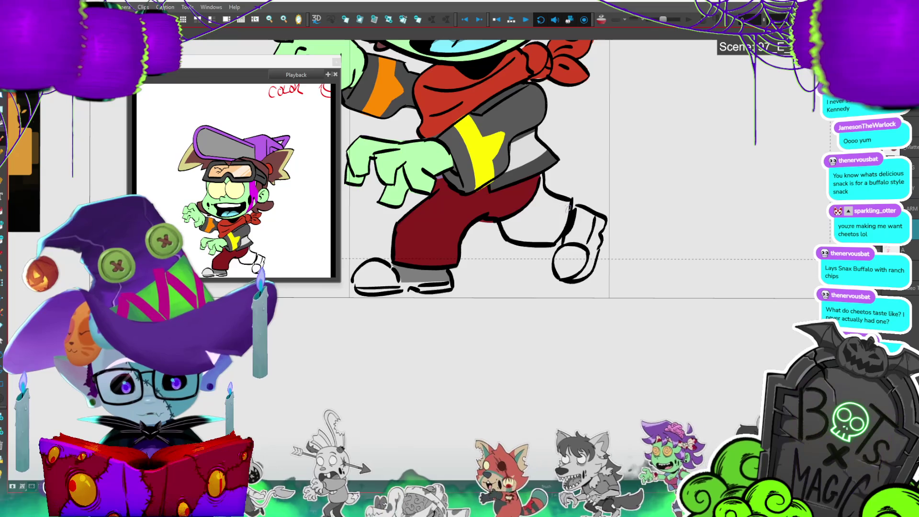
{"action": "key", "text": "ctrl+z"}
{"action": "key", "text": "ctrl+z"}
{"action": "key", "text": "ctrl+shift+z"}
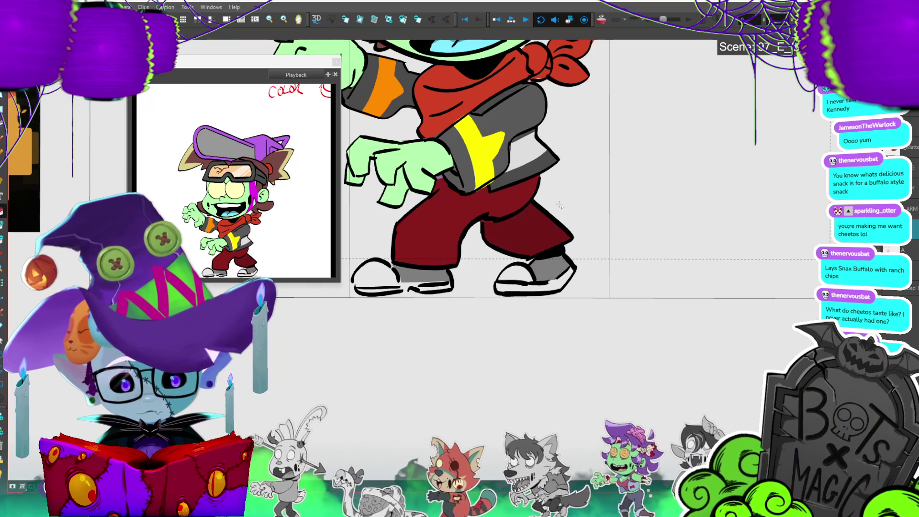
{"action": "key", "text": "ctrl+z"}
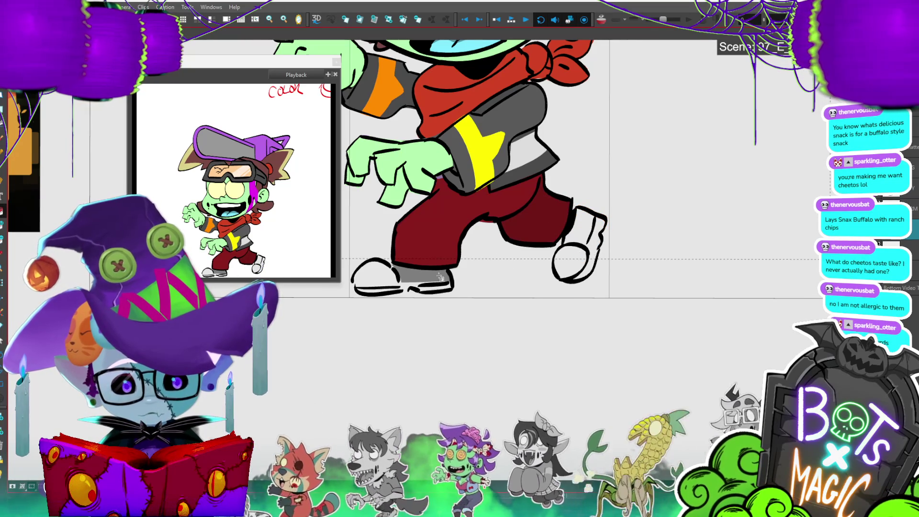
{"action": "left_click", "coordinate": [598, 252]}
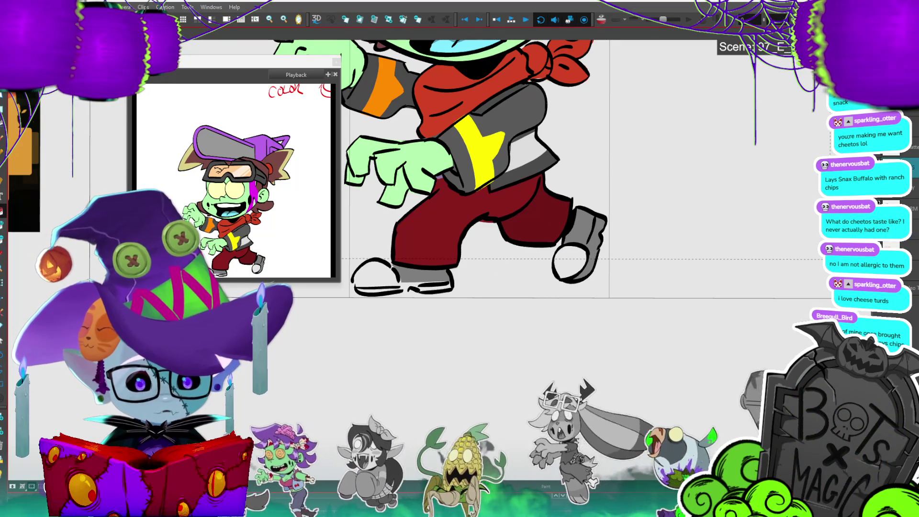
- Shift the front leg and shoe slightly to the left
{"action": "left_click", "coordinate": [445, 230]}
{"action": "left_click_drag", "start_coordinate": [467, 306], "coordinate": [443, 306]}
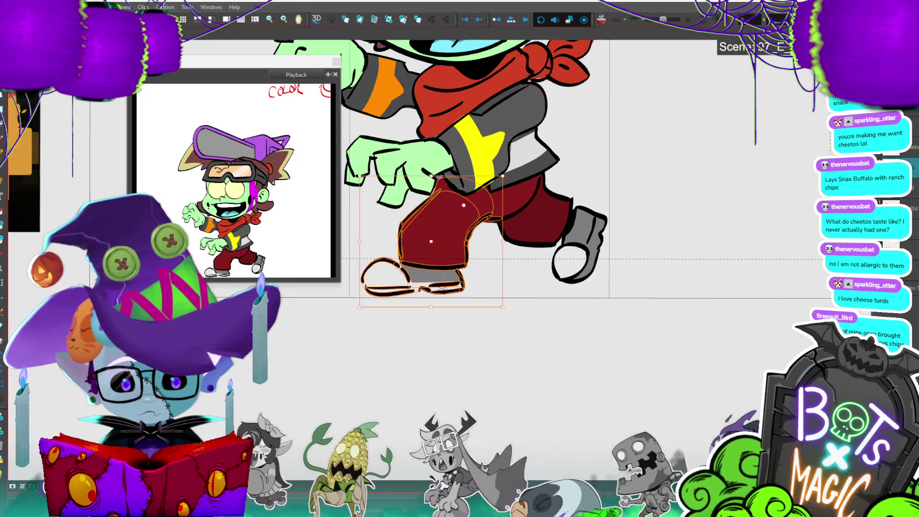
{"action": "scroll", "coordinate": [459, 259], "scroll_direction": "down", "scroll_amount": 2}
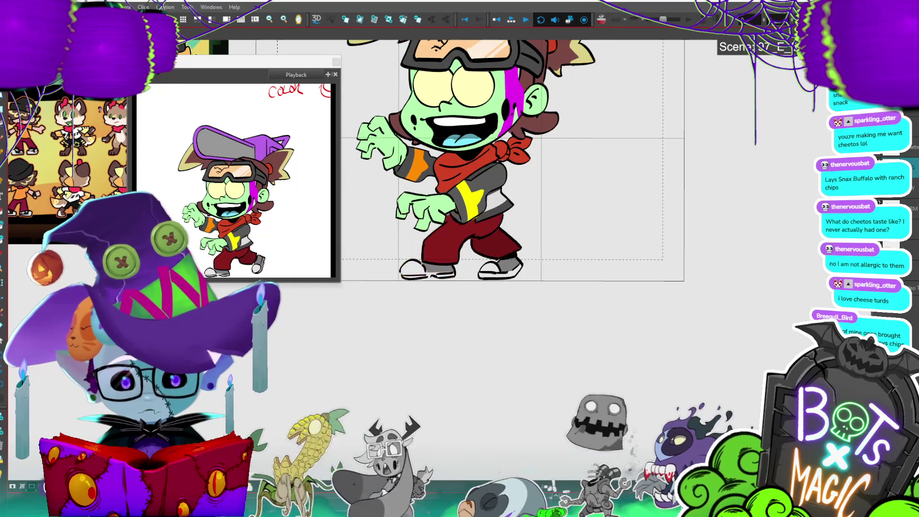
- Zoom out on the zombie, clear the selection, and watch the walk cycle loop
{"action": "scroll", "coordinate": [479, 191], "scroll_direction": "up", "scroll_amount": 2}
{"action": "key", "text": "shift+m"}
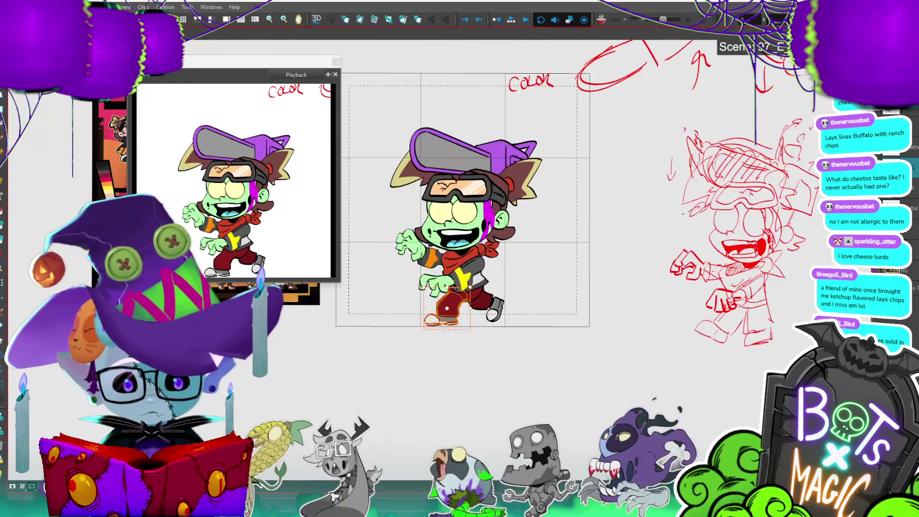
{"action": "key", "text": "ctrl+a"}
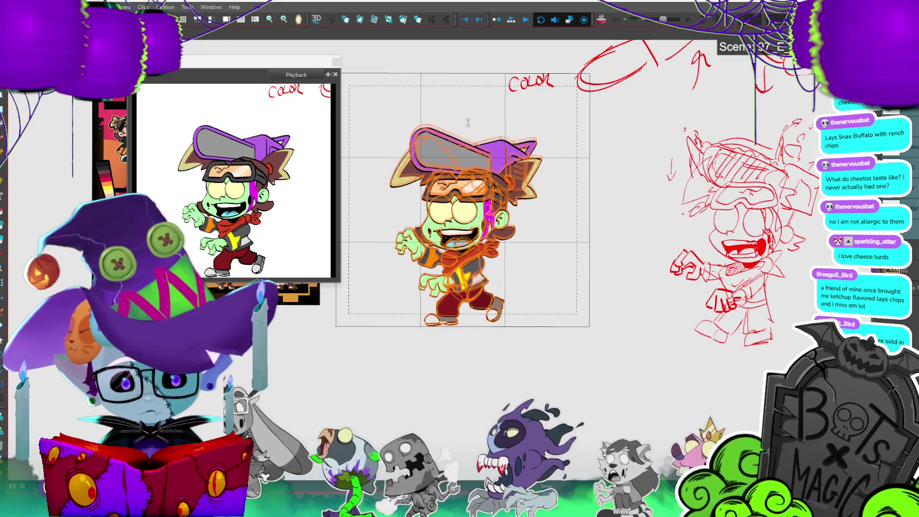
{"action": "left_click", "coordinate": [477, 94]}
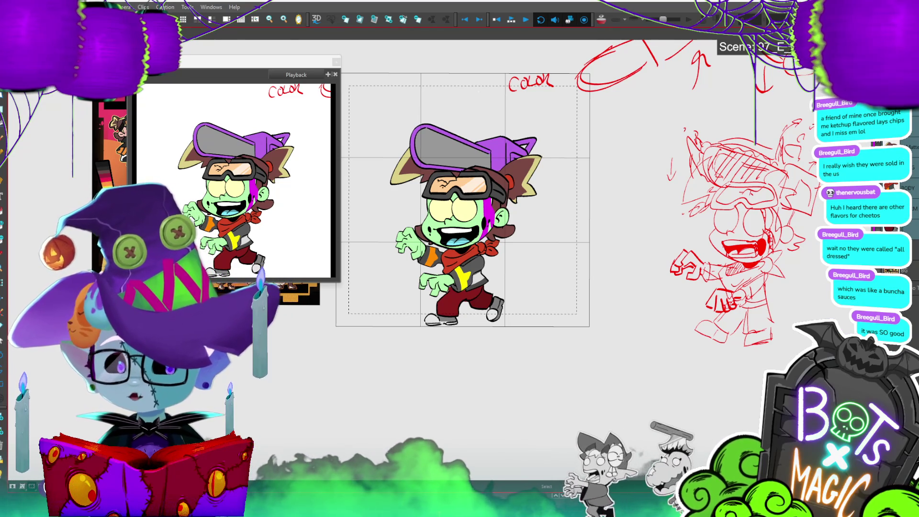
{"action": "scroll", "coordinate": [393, 201], "scroll_direction": "up", "scroll_amount": 5}
{"action": "scroll", "coordinate": [452, 281], "scroll_direction": "down", "scroll_amount": 1}
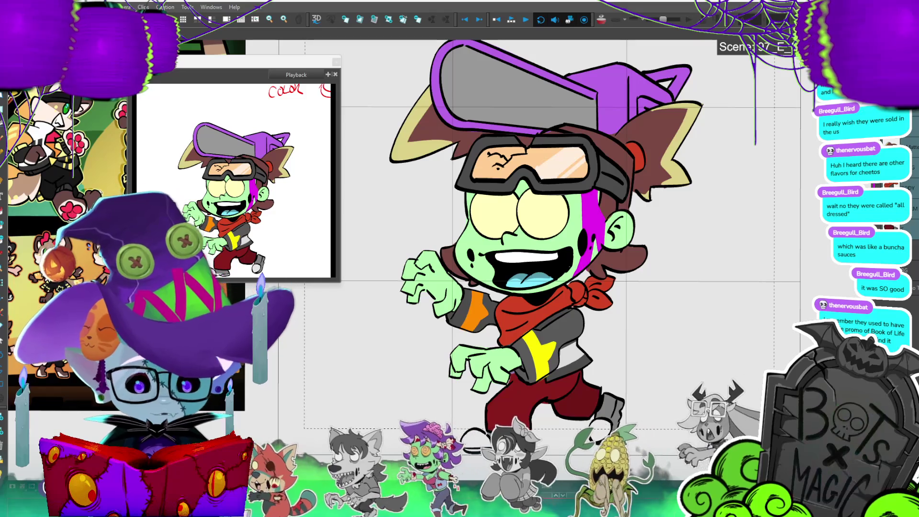
- Play and stop the walk cycle, then flip through walk drawings to compare poses
{"action": "key", "text": "Return"}
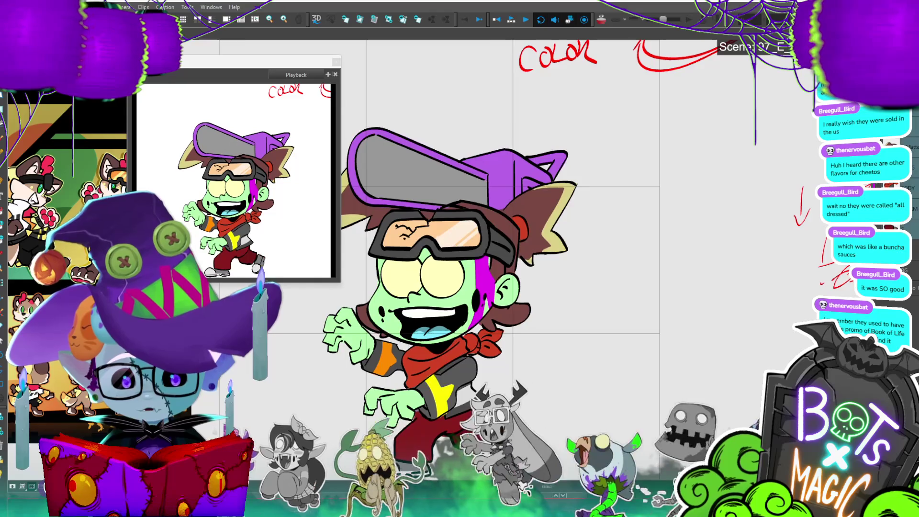
{"action": "key", "text": "Return"}
{"action": "left_click", "coordinate": [575, 388]}
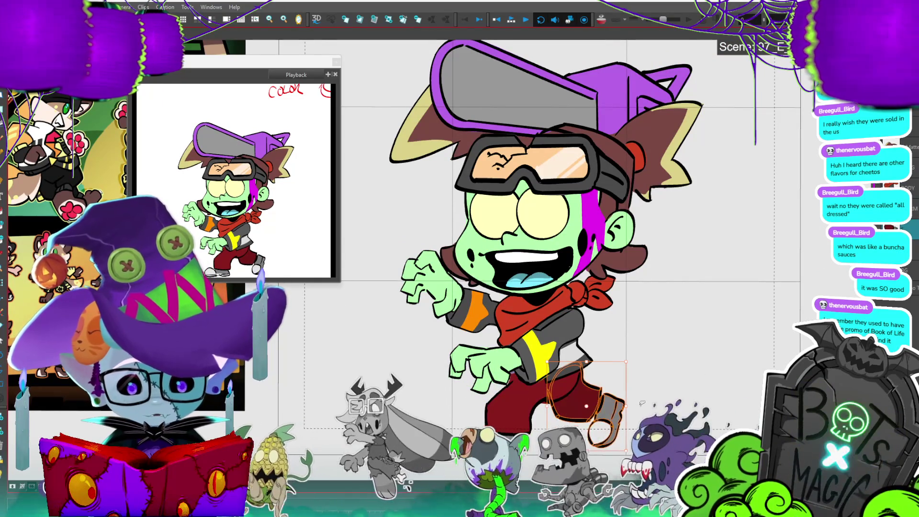
{"action": "key", "text": "Return"}
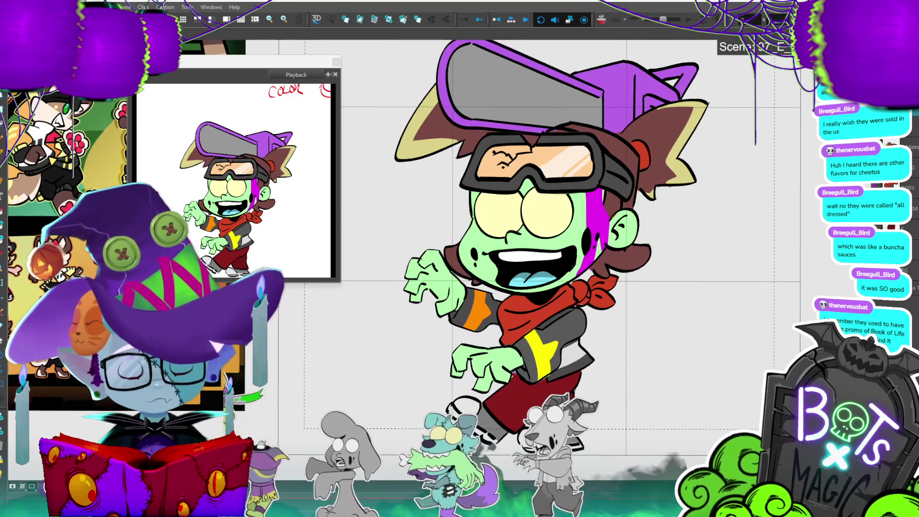
{"action": "key", "text": "period"}
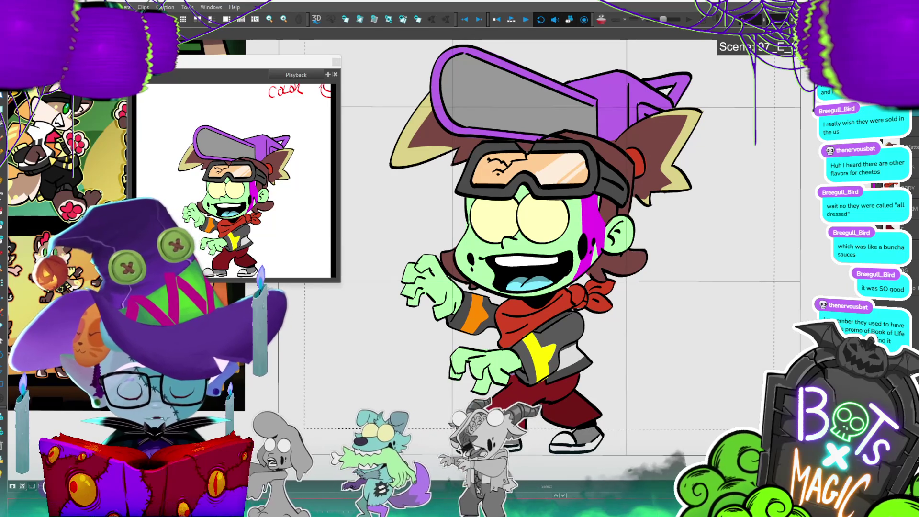
{"action": "key", "text": "period"}
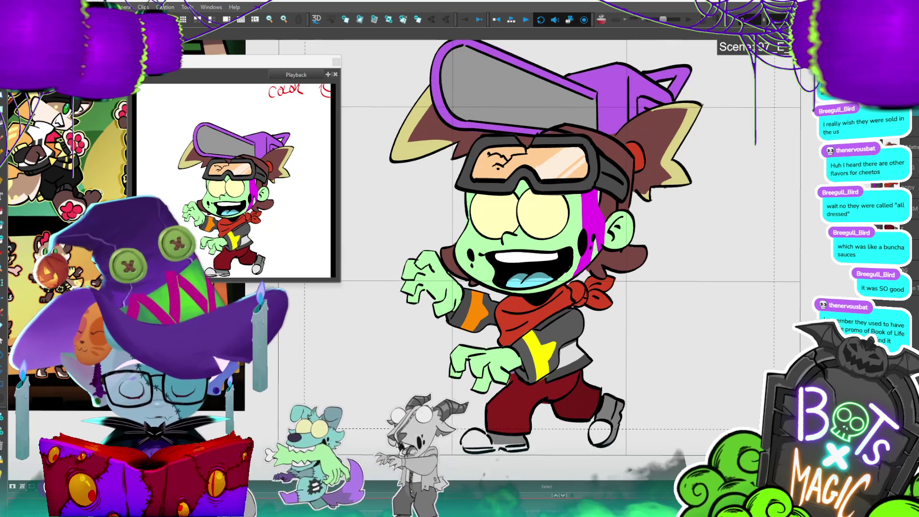
{"action": "key", "text": "period"}
{"action": "key", "text": "period"}
{"action": "key", "text": "comma"}
{"action": "key", "text": "comma"}
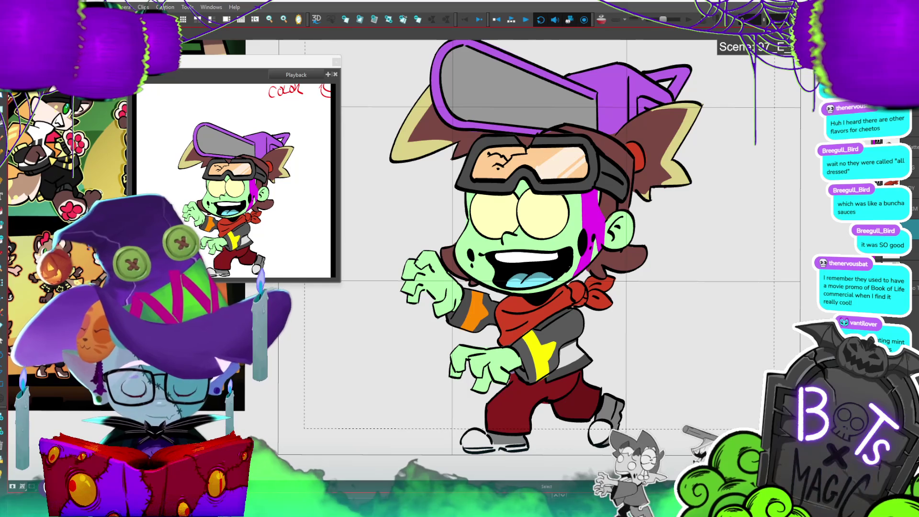
- Rotate the back leg and pants so the foot swings further down
{"action": "left_click", "coordinate": [577, 391]}
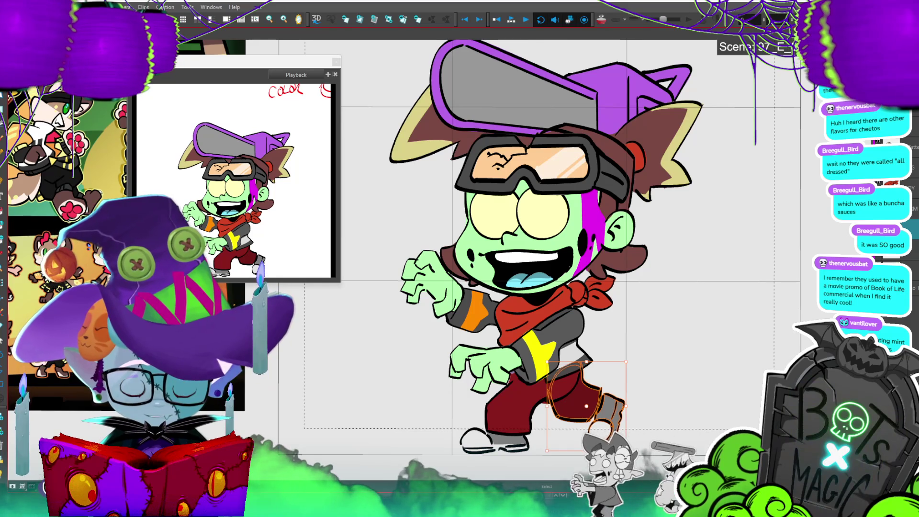
{"action": "left_click", "coordinate": [585, 406]}
{"action": "mouse_move", "coordinate": [633, 360]}
{"action": "left_mouse_down"}
{"action": "mouse_move", "coordinate": [641, 383]}
{"action": "mouse_move", "coordinate": [632, 422]}
{"action": "mouse_move", "coordinate": [584, 455]}
{"action": "left_mouse_up"}
{"action": "key", "text": "Escape"}
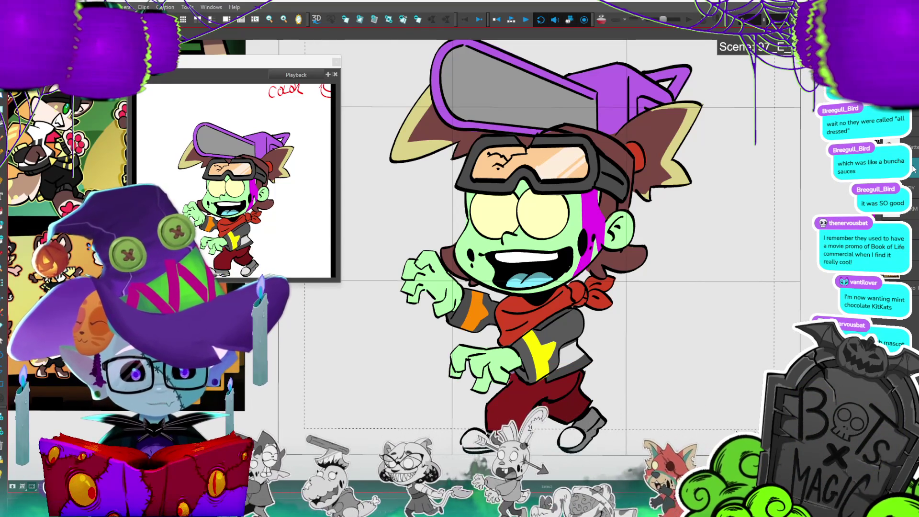
- Swing the pants leg so the foot points left and narrow it slightly
{"action": "left_click", "coordinate": [548, 445]}
{"action": "left_click_drag", "start_coordinate": [543, 452], "coordinate": [536, 429]}
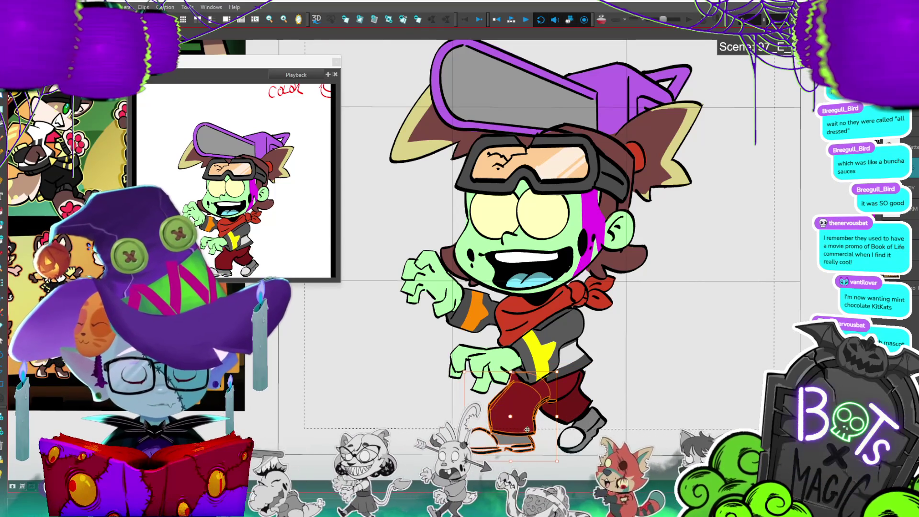
{"action": "left_click_drag", "start_coordinate": [467, 418], "coordinate": [468, 413]}
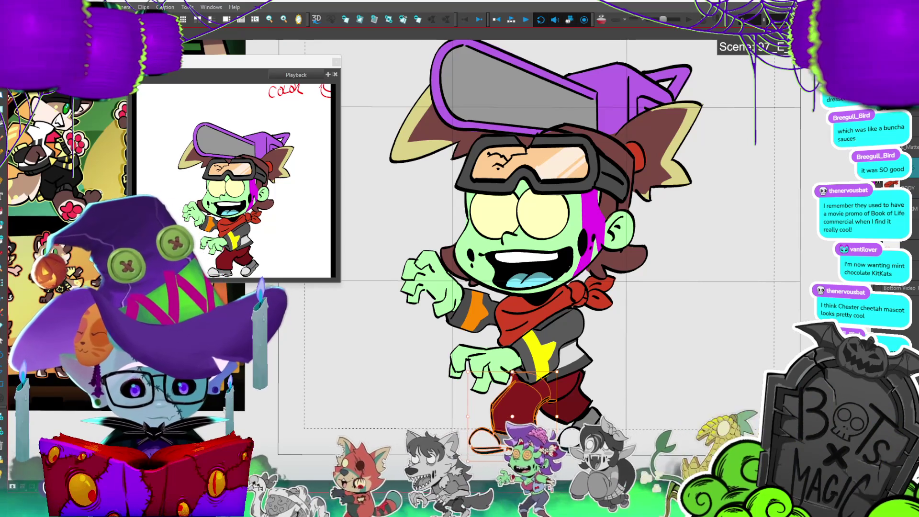
{"action": "key", "text": "Escape"}
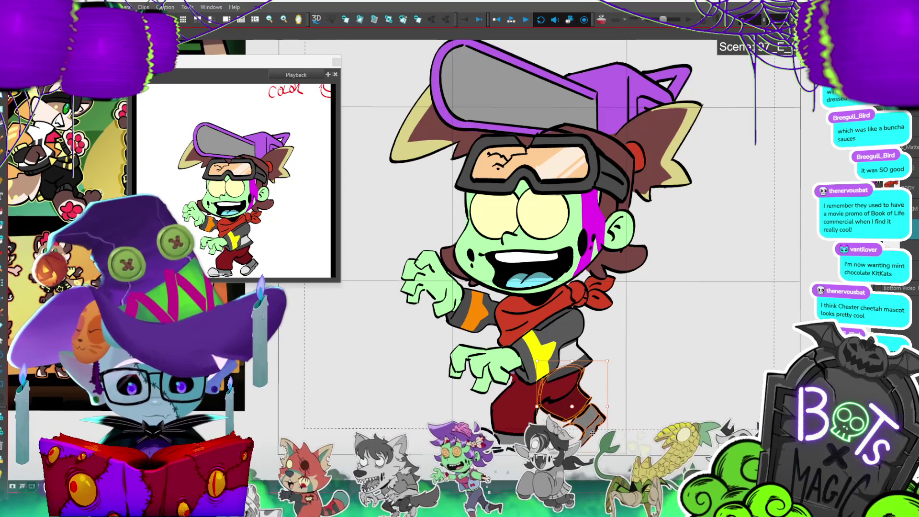
- Step through the walk frames reselecting the pants leg, then play the cycle
{"action": "key", "text": "."}
{"action": "key", "text": "comma"}
{"action": "left_click", "coordinate": [602, 418]}
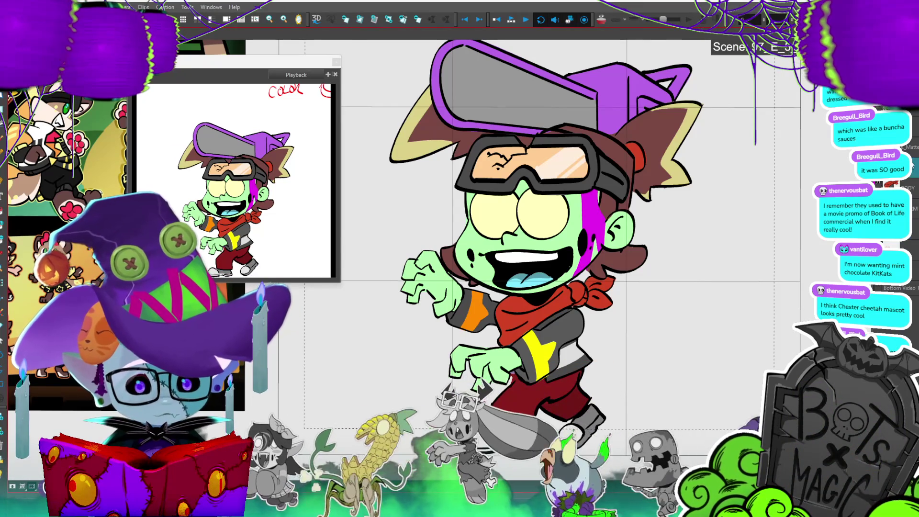
{"action": "left_click", "coordinate": [543, 421]}
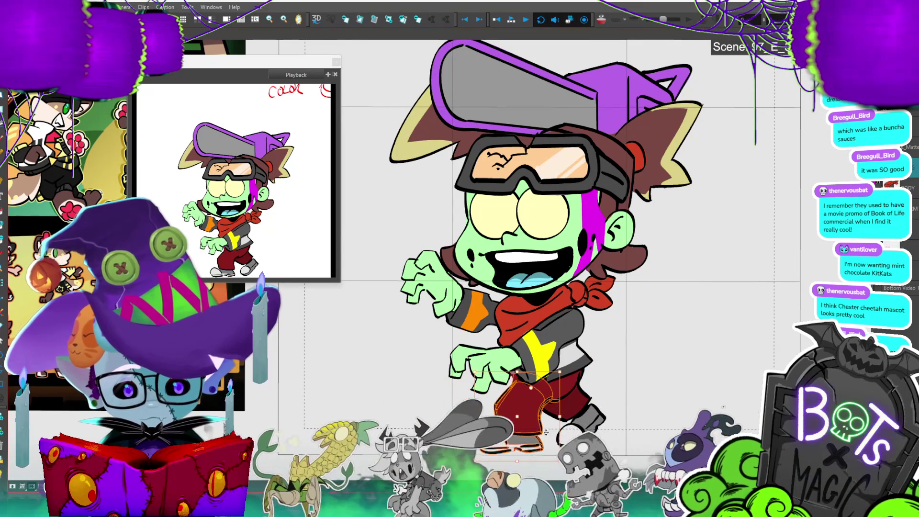
{"action": "key", "text": "period"}
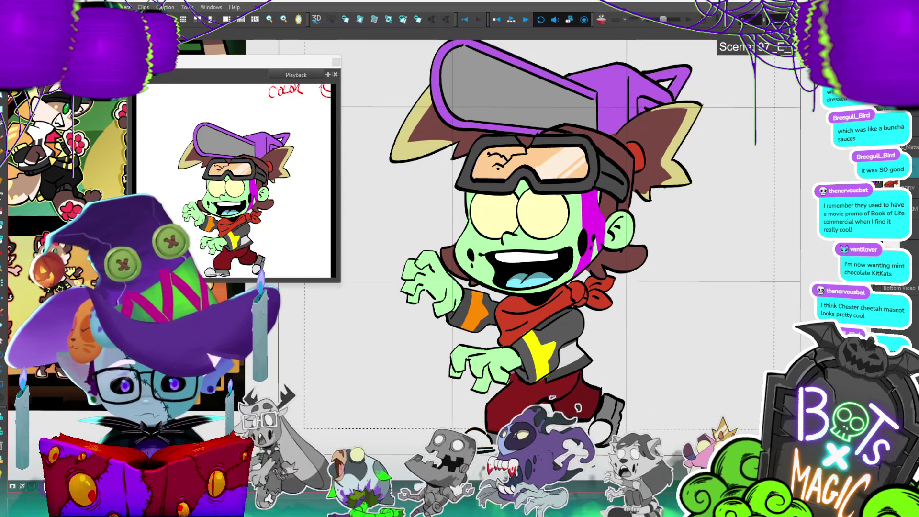
{"action": "key", "text": "period"}
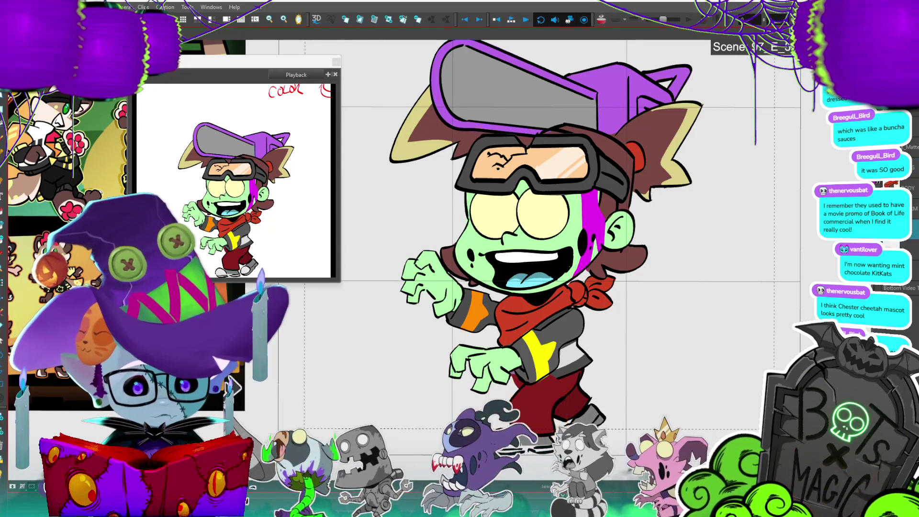
{"action": "key", "text": "period"}
{"action": "key", "text": "period"}
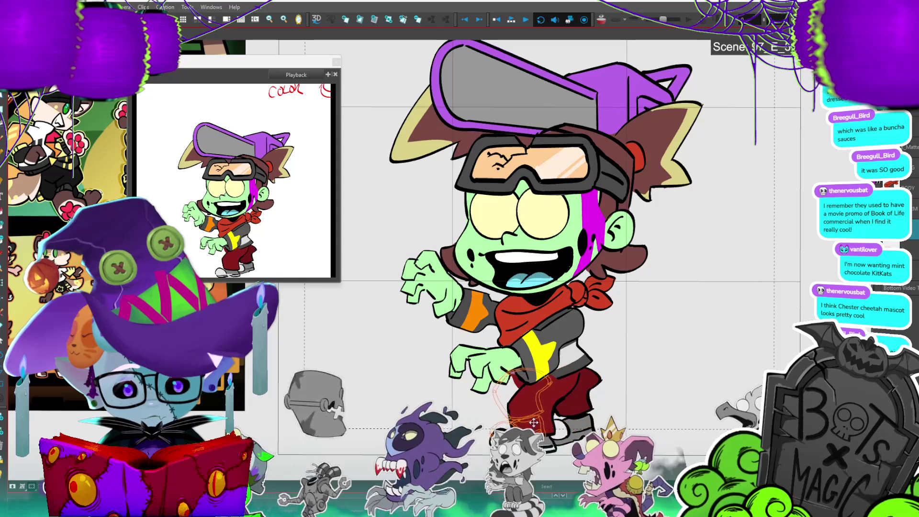
{"action": "left_click", "coordinate": [514, 440]}
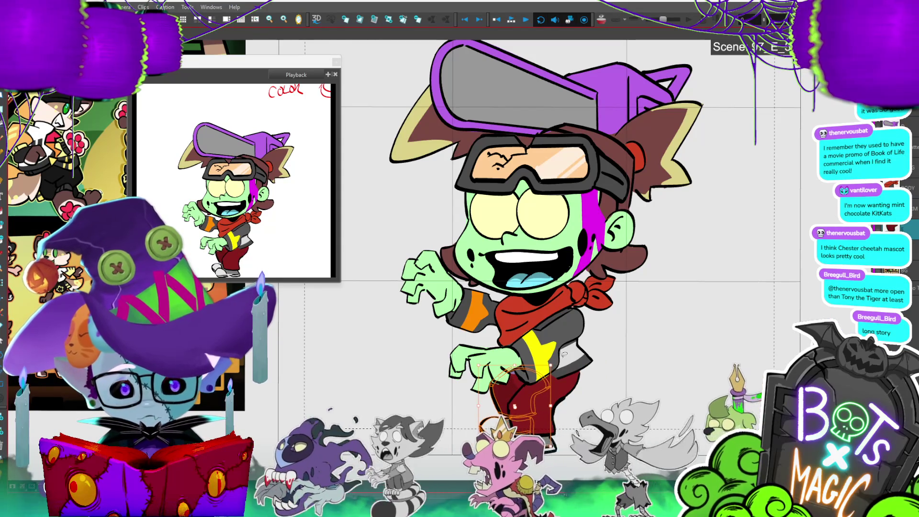
{"action": "key", "text": "Return"}
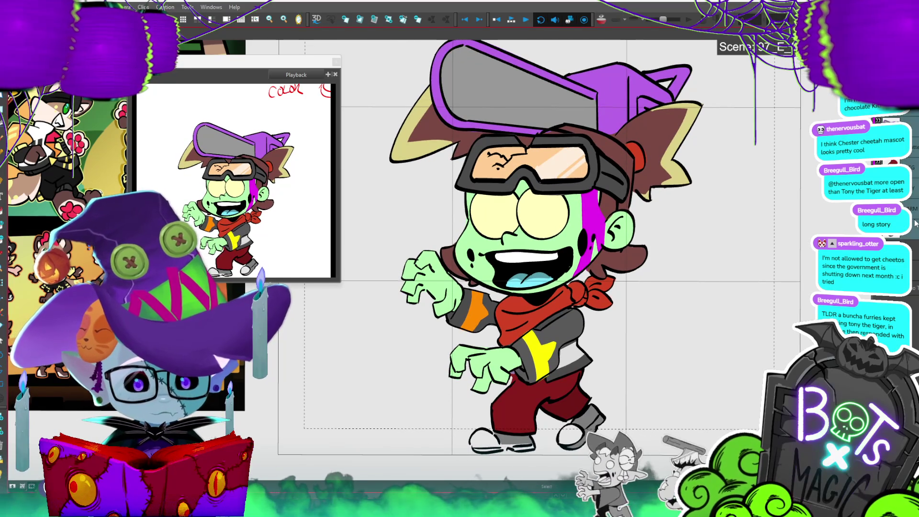
{"action": "key", "text": "ctrl+a"}
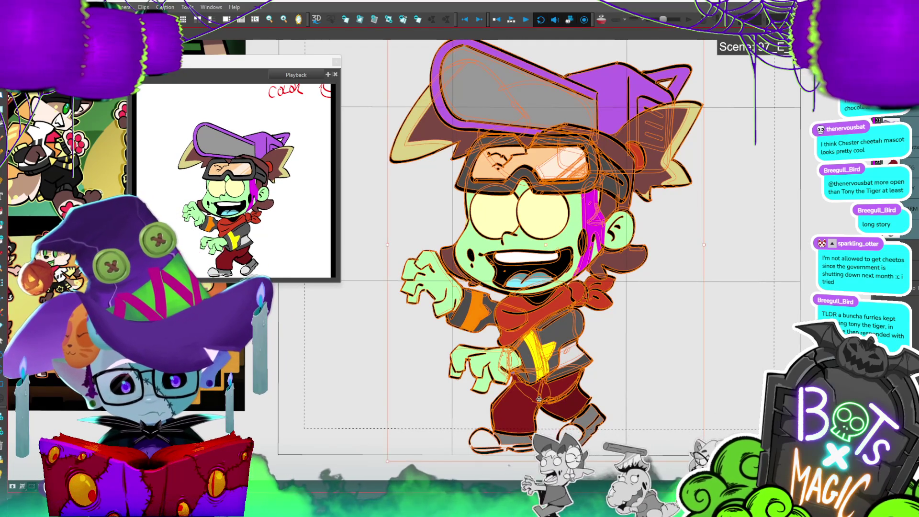
{"action": "key", "text": "1"}
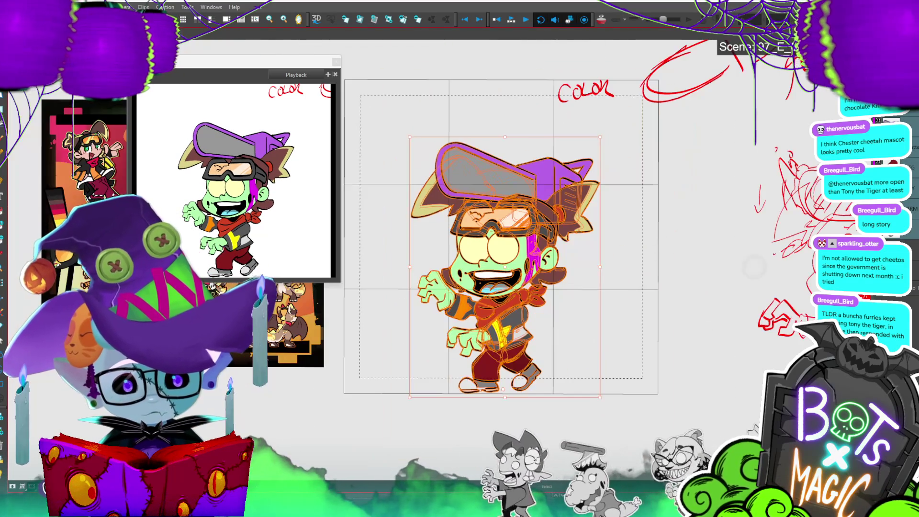
{"action": "left_click", "coordinate": [549, 126]}
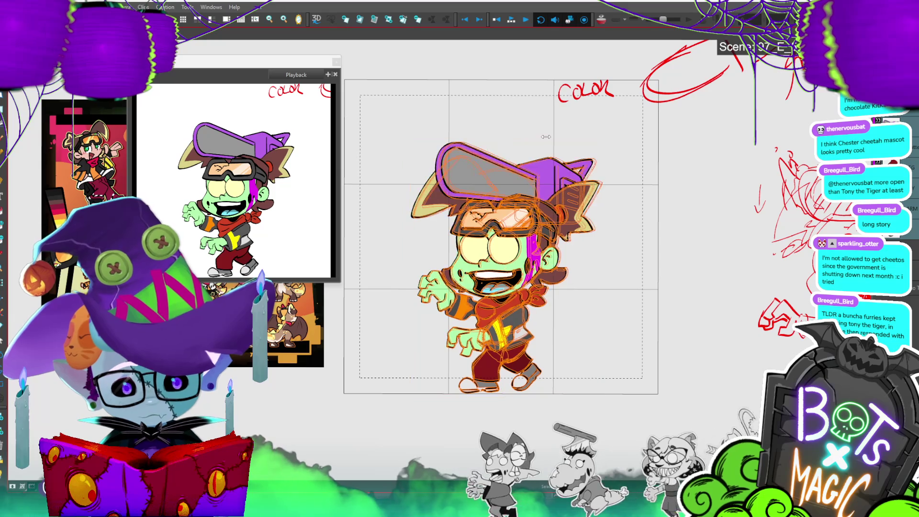
{"action": "key", "text": "ctrl+a"}
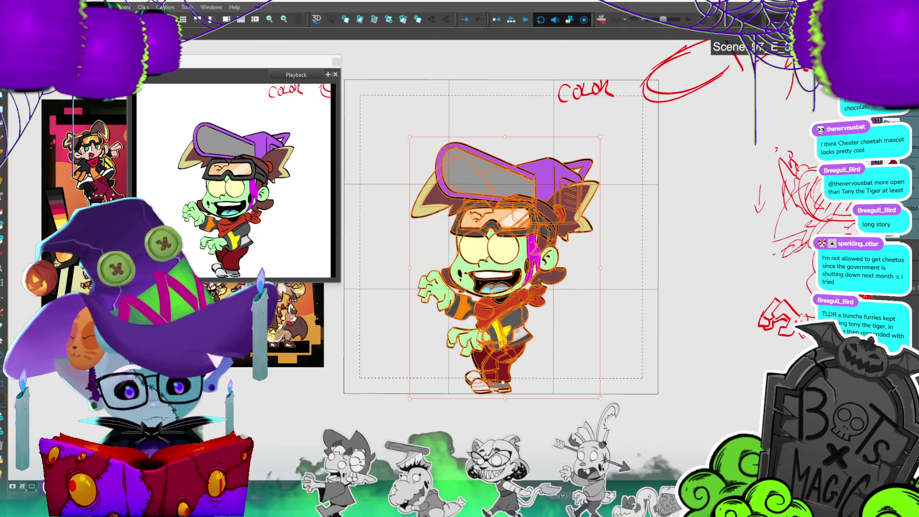
{"action": "left_click", "coordinate": [515, 51]}
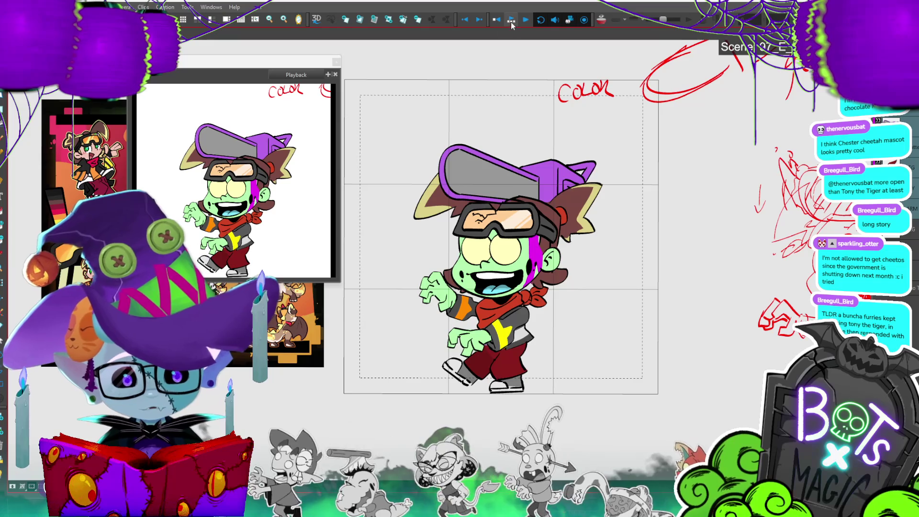
{"action": "left_click", "coordinate": [511, 20]}
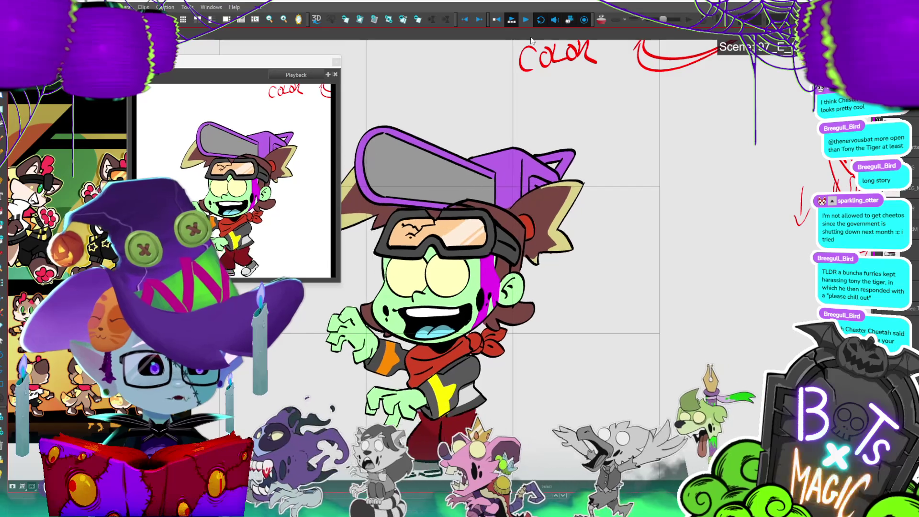
{"action": "key", "text": "shift+m"}
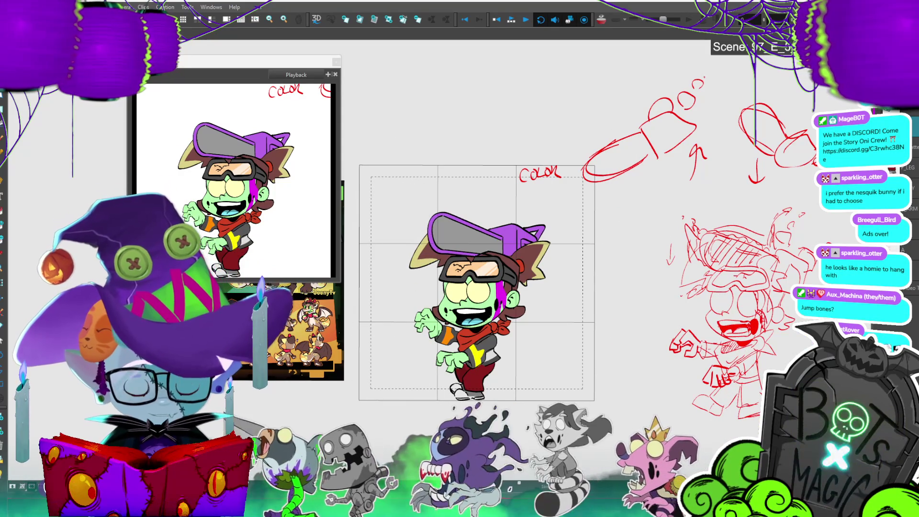
{"action": "key", "text": "Return"}
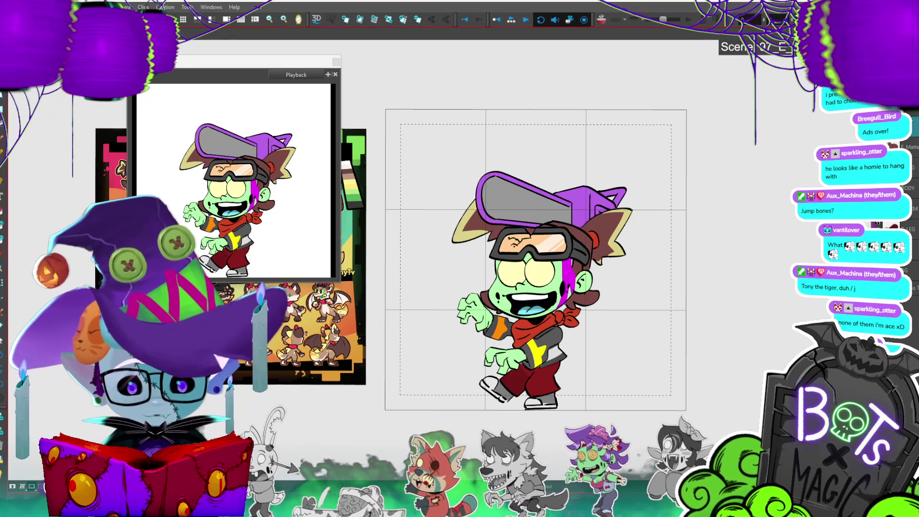
{"action": "key", "text": "Return"}
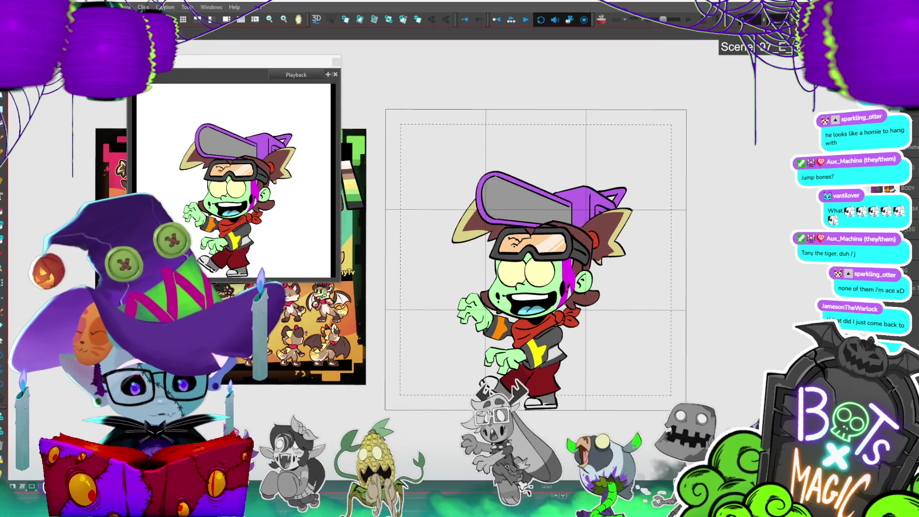
{"action": "left_click", "coordinate": [915, 122]}
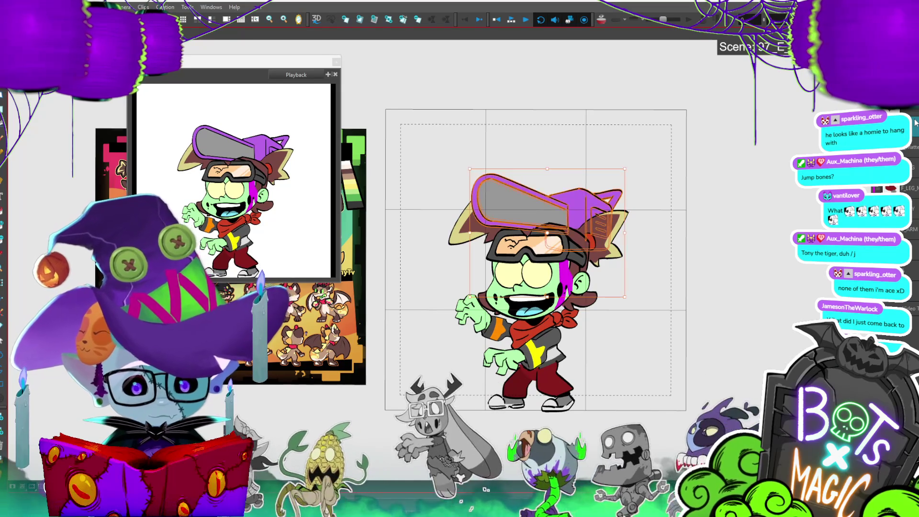
- Rotate the chainsaw hat a little and compare it on the neighbouring frames
{"action": "mouse_move", "coordinate": [630, 172]}
{"action": "left_mouse_down"}
{"action": "mouse_move", "coordinate": [628, 159]}
{"action": "mouse_move", "coordinate": [612, 191]}
{"action": "left_mouse_up"}
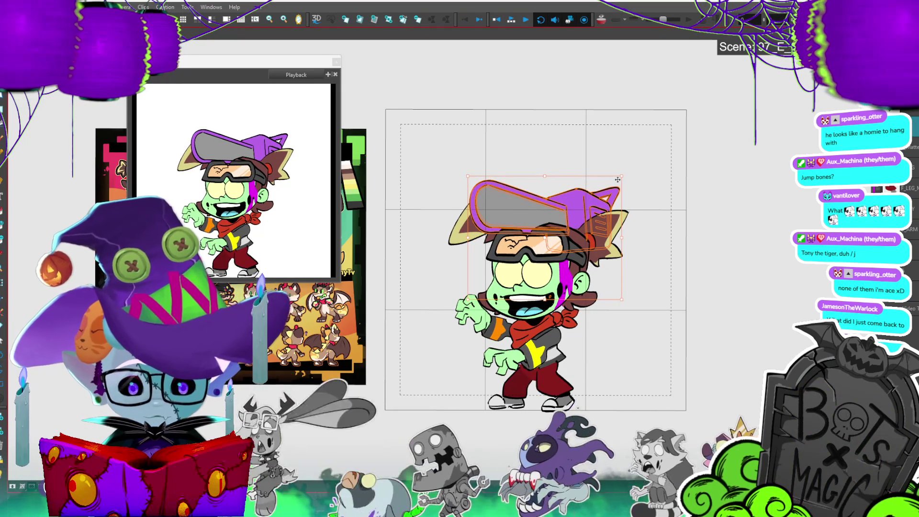
{"action": "key", "text": "period"}
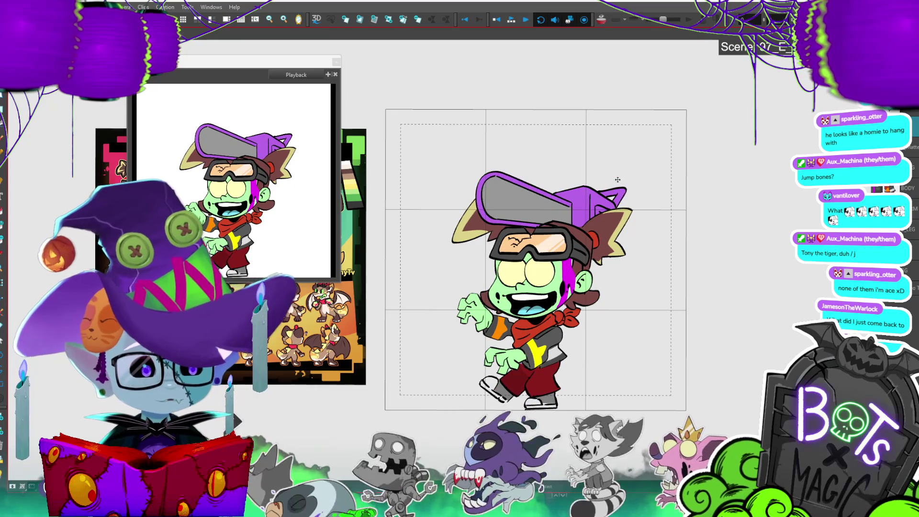
{"action": "key", "text": "comma"}
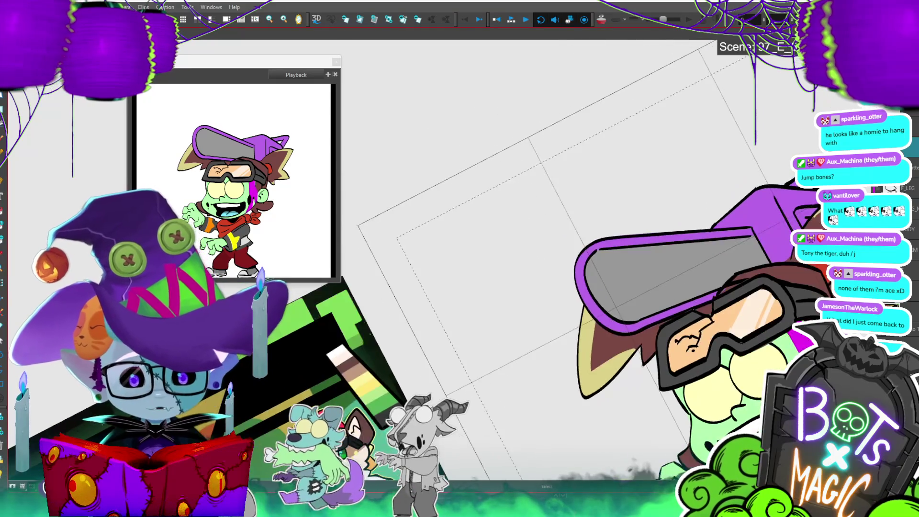
- Draw curly chain teeth along the chainsaw blade's top and lower edges
{"action": "left_click_drag", "start_coordinate": [585, 208], "coordinate": [732, 128]}
{"action": "left_click_drag", "start_coordinate": [627, 176], "coordinate": [737, 126]}
{"action": "left_click_drag", "start_coordinate": [648, 162], "coordinate": [712, 133]}
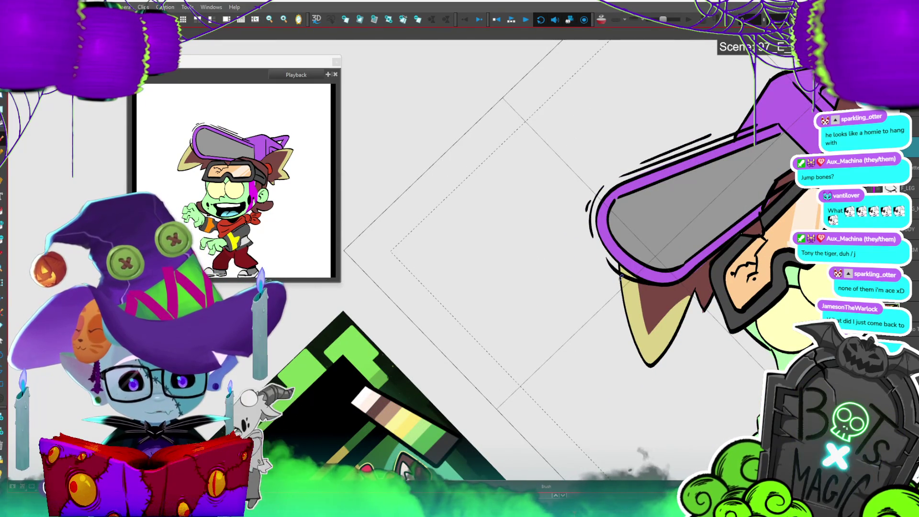
{"action": "left_click_drag", "start_coordinate": [601, 257], "coordinate": [614, 266]}
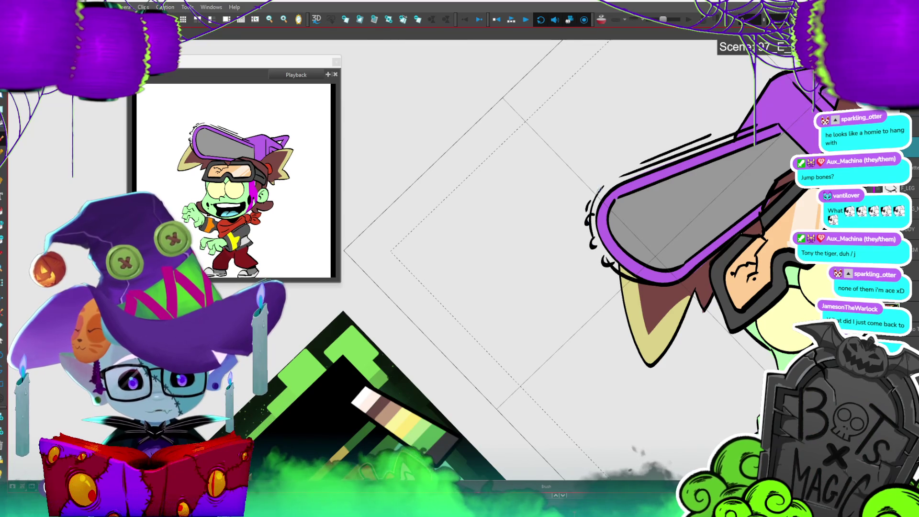
{"action": "left_click_drag", "start_coordinate": [612, 186], "coordinate": [617, 180]}
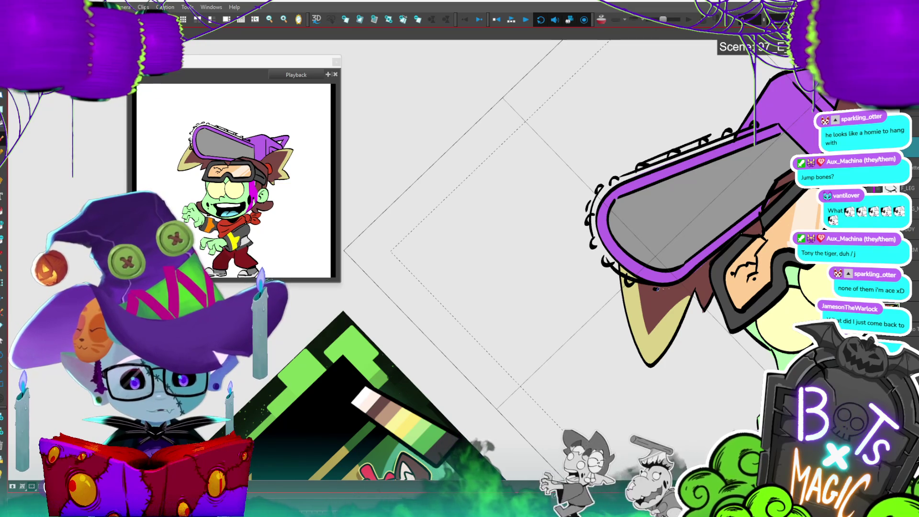
{"action": "left_click_drag", "start_coordinate": [652, 289], "coordinate": [701, 270]}
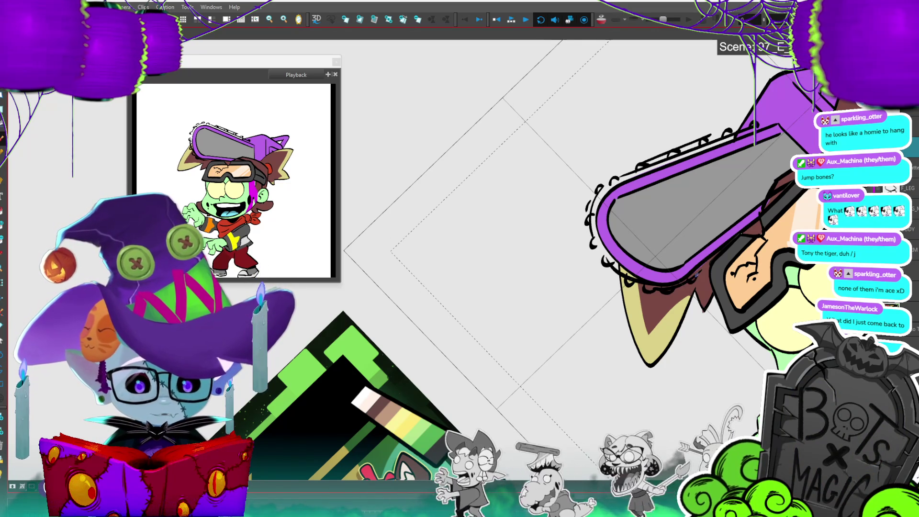
- Level the view, show the engine with vent lines, and bring it in front of the goggles
{"action": "scroll", "coordinate": [668, 267], "scroll_direction": "up", "scroll_amount": 2}
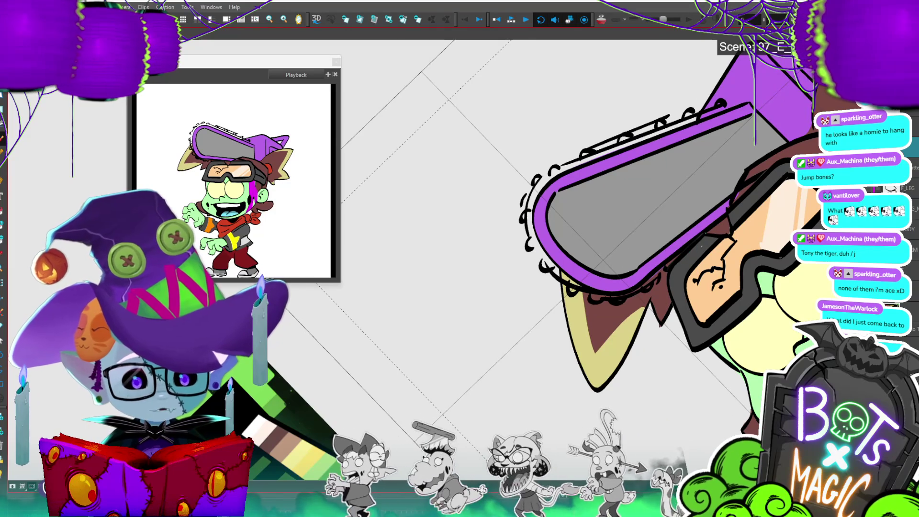
{"action": "key", "text": "ctrl+alt+bracketright"}
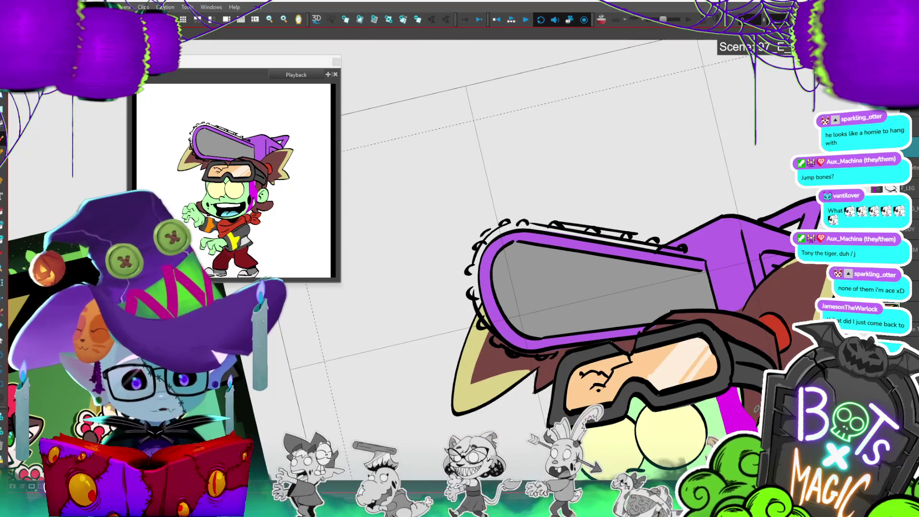
{"action": "left_click", "coordinate": [912, 119]}
{"action": "scroll", "coordinate": [566, 305], "scroll_direction": "down", "scroll_amount": 2}
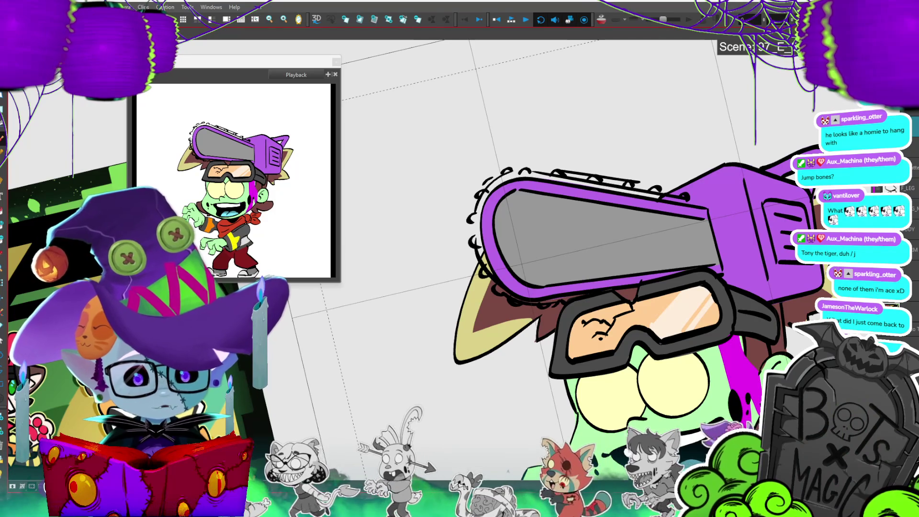
{"action": "key", "text": "ctrl+shift+Page_Up"}
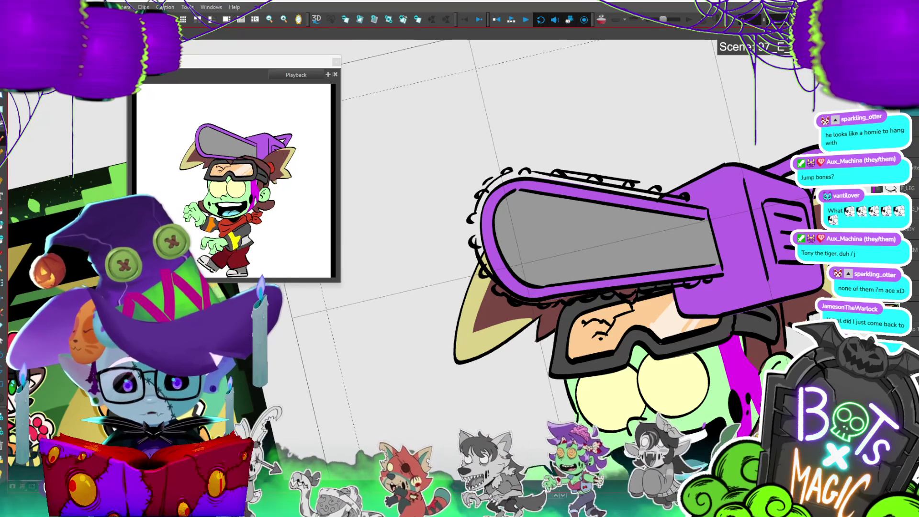
{"action": "key", "text": "period"}
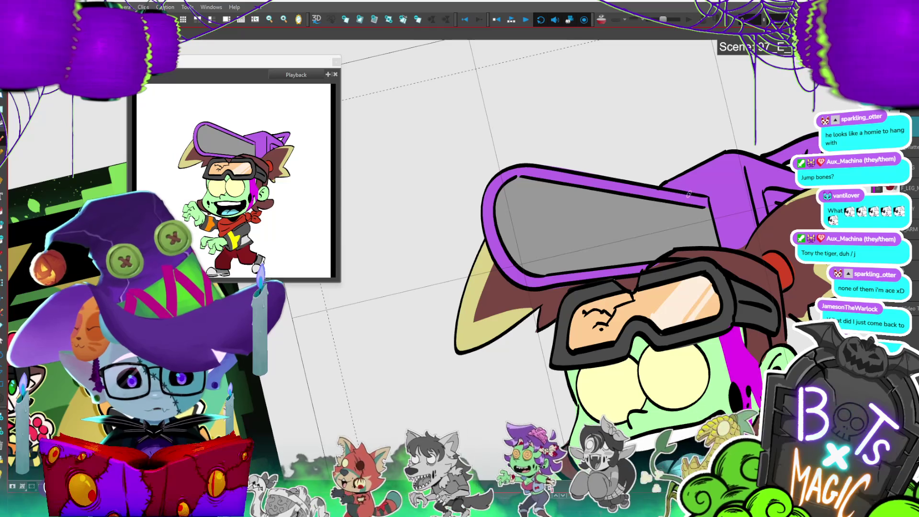
- Add more tooth curls along the hat outline on the next drawing, comparing both
{"action": "left_click_drag", "start_coordinate": [698, 190], "coordinate": [641, 179]}
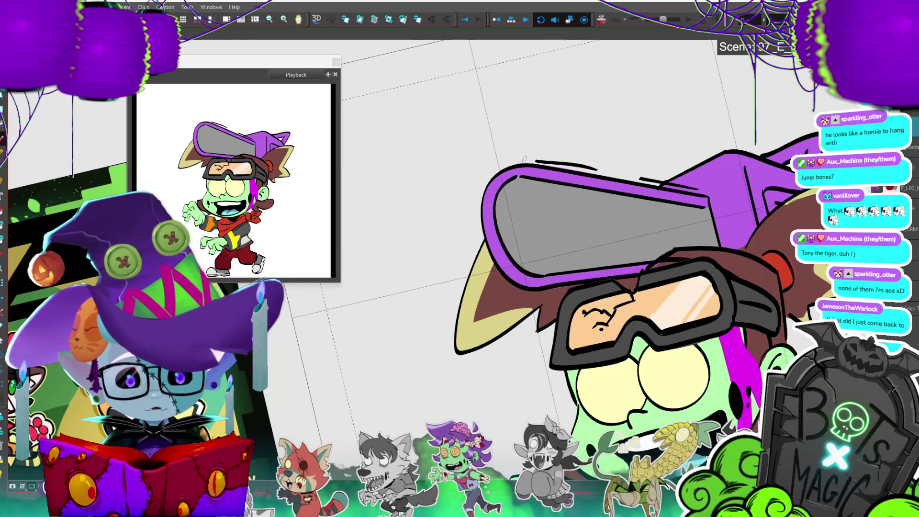
{"action": "left_click_drag", "start_coordinate": [483, 186], "coordinate": [474, 206]}
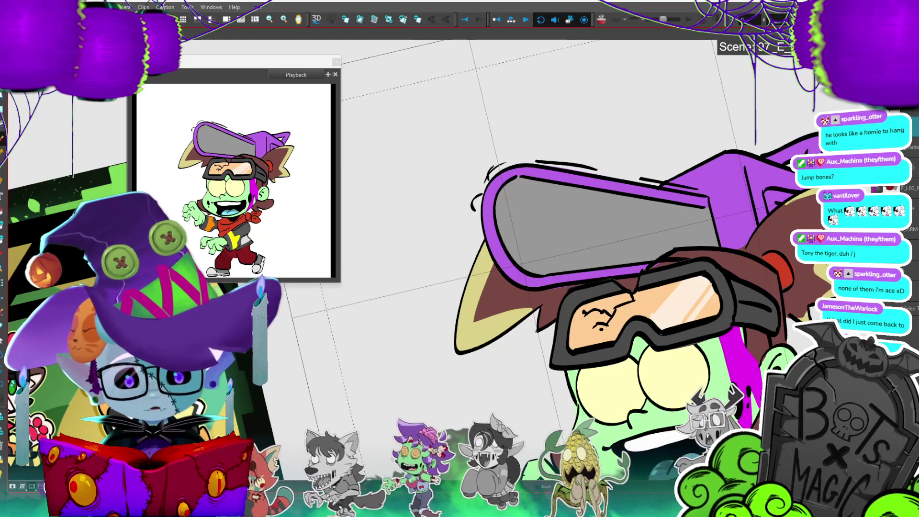
{"action": "key", "text": "period"}
{"action": "key", "text": "comma"}
{"action": "left_click_drag", "start_coordinate": [511, 164], "coordinate": [529, 161]}
{"action": "left_click_drag", "start_coordinate": [475, 226], "coordinate": [477, 242]}
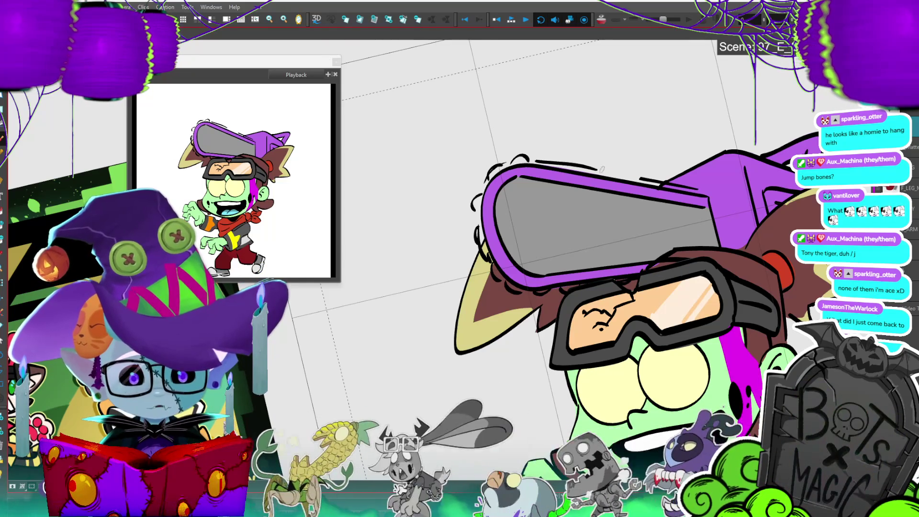
{"action": "left_click_drag", "start_coordinate": [555, 162], "coordinate": [592, 165]}
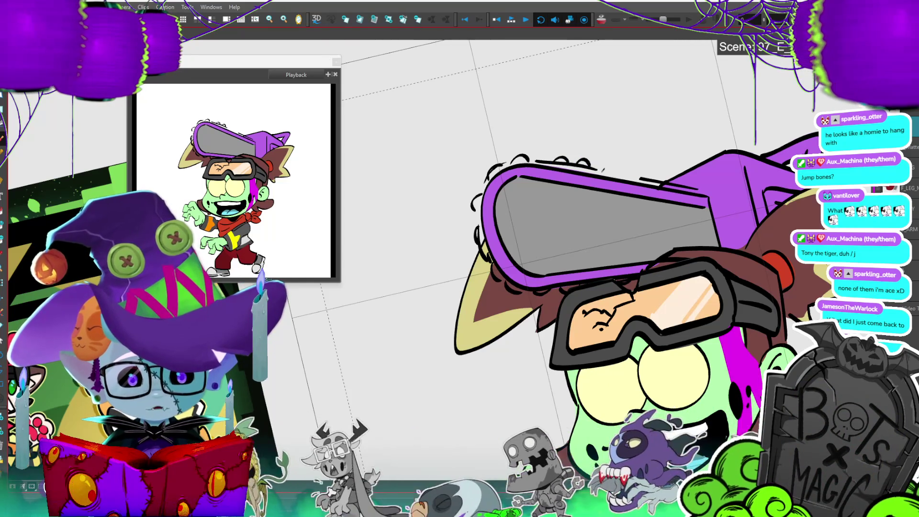
{"action": "left_click_drag", "start_coordinate": [642, 182], "coordinate": [665, 180]}
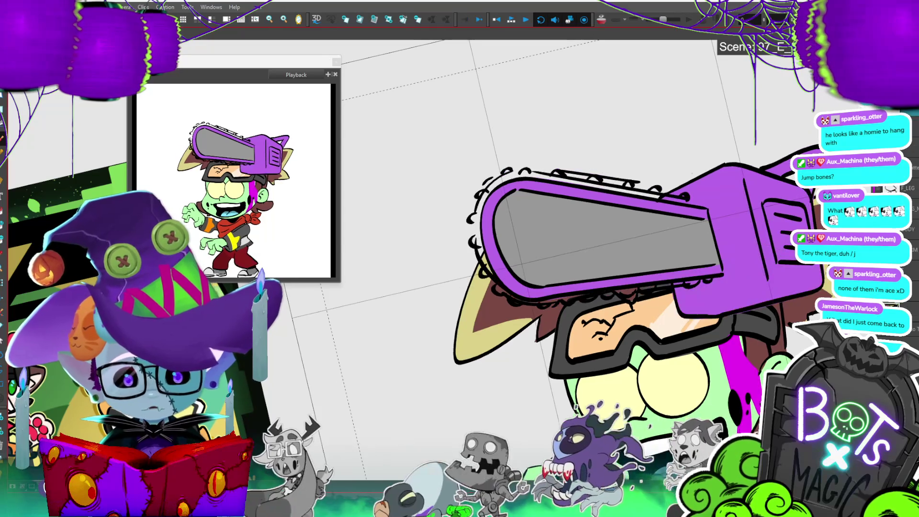
{"action": "key", "text": "Return"}
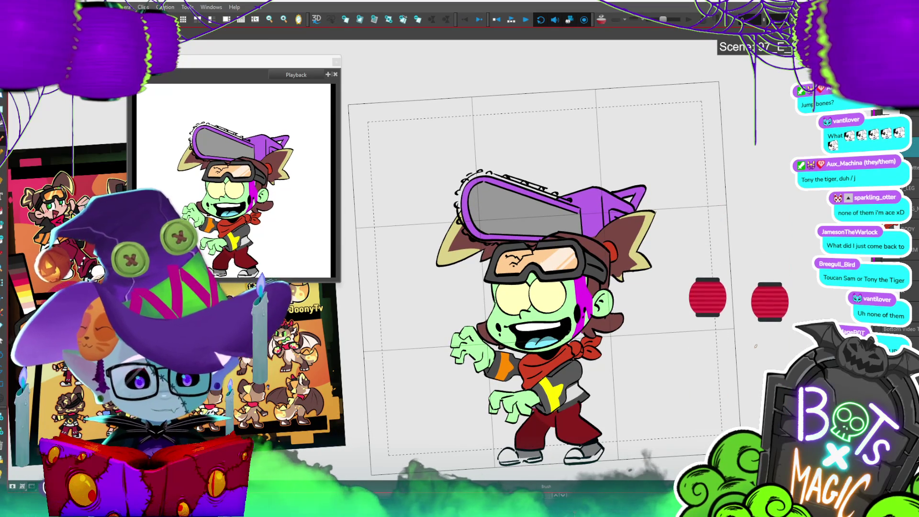
- Zoom in on the zombie's head and hat, switching to Select then back to Brush
{"action": "key", "text": "2"}
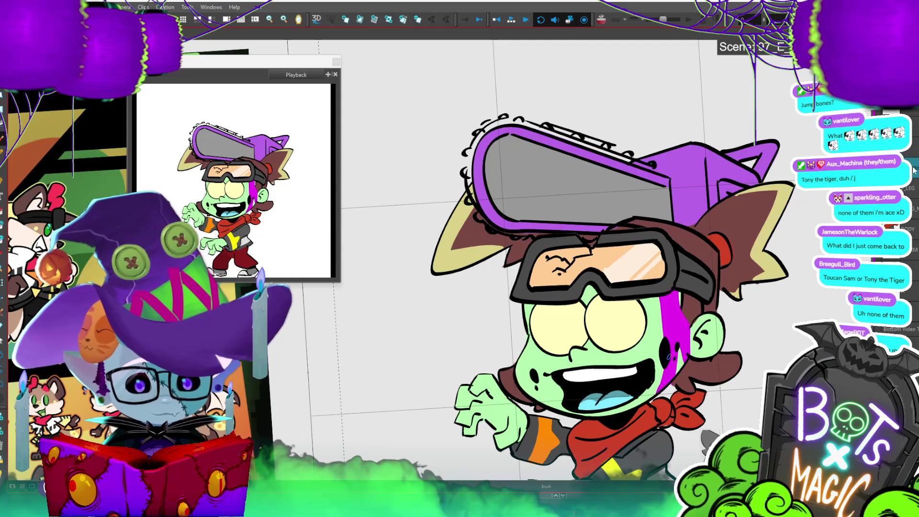
{"action": "key", "text": "alt+s"}
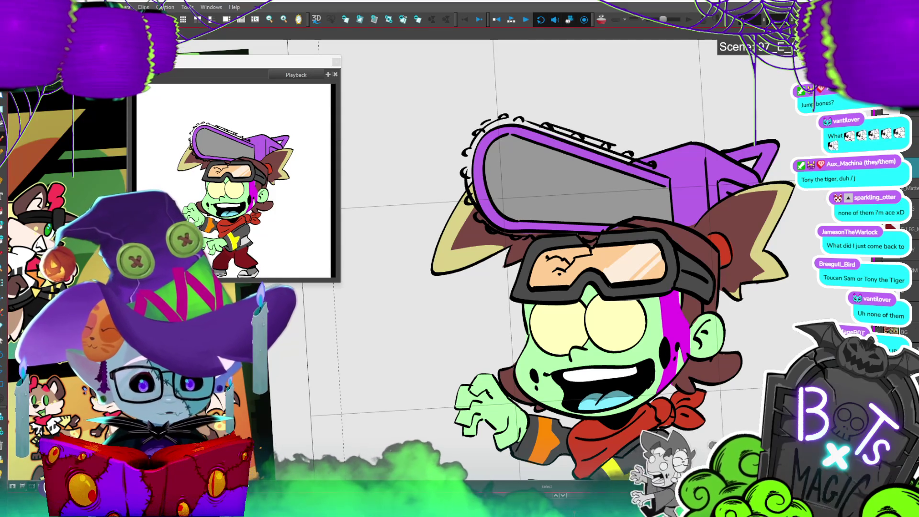
{"action": "key", "text": "alt+b"}
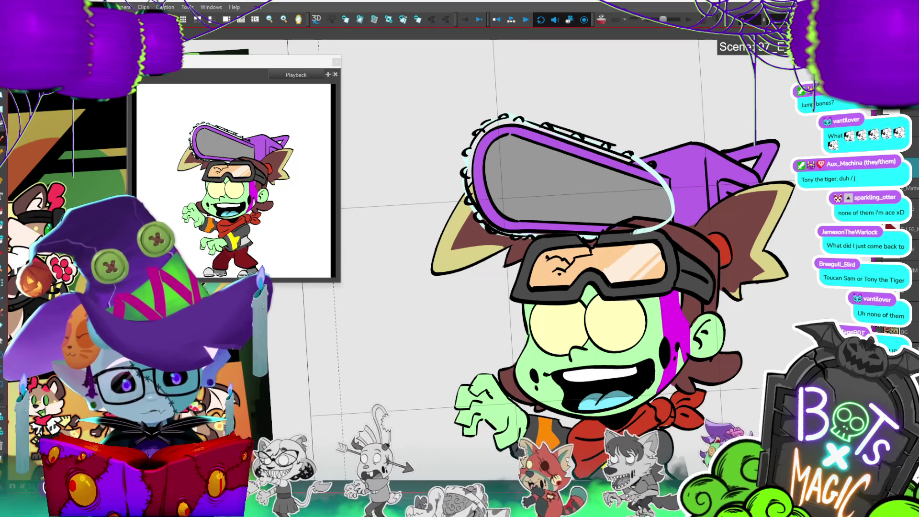
- Trace a light pale outline along the chainsaw blade, redraw it once, then play the walk cycle
{"action": "left_click", "coordinate": [579, 234]}
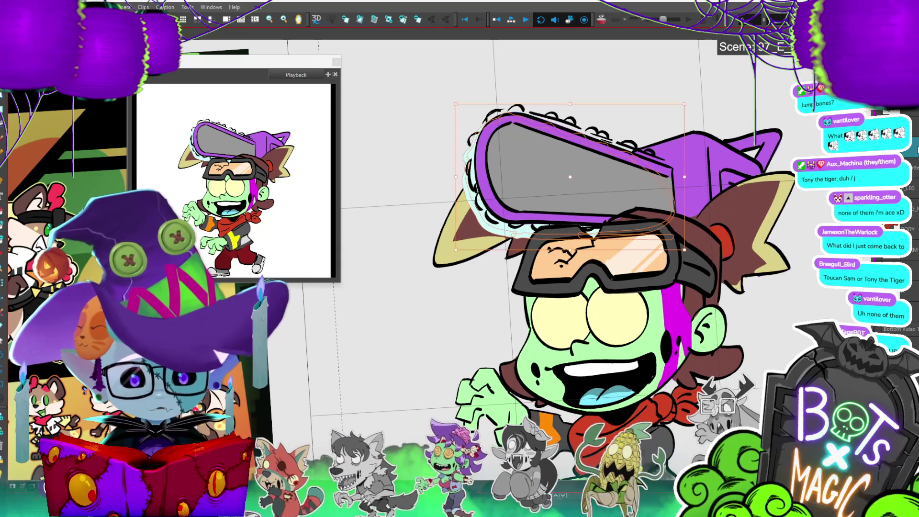
{"action": "left_click", "coordinate": [527, 229]}
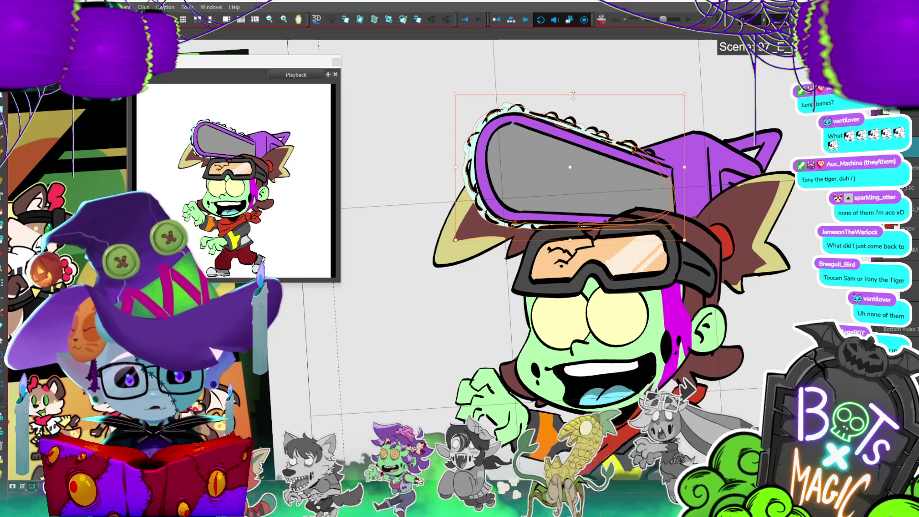
{"action": "left_click", "coordinate": [538, 79]}
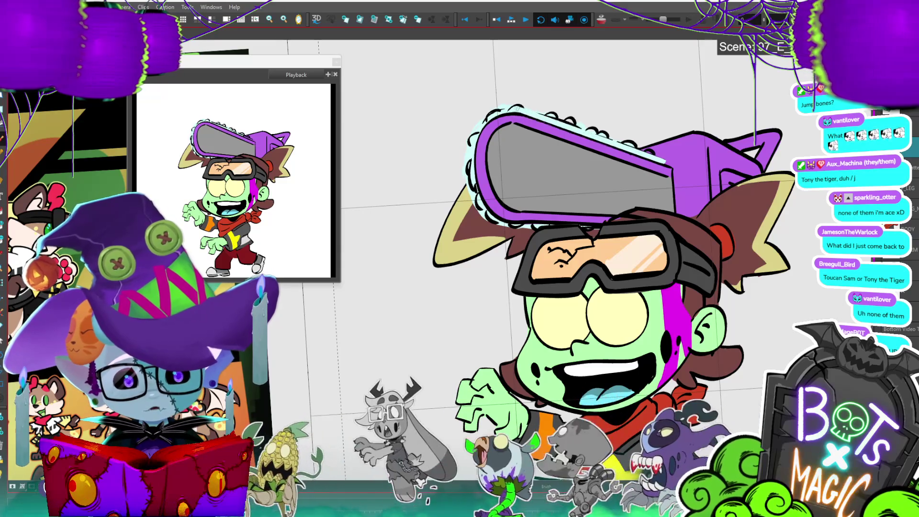
{"action": "left_click_drag", "start_coordinate": [497, 225], "coordinate": [670, 226]}
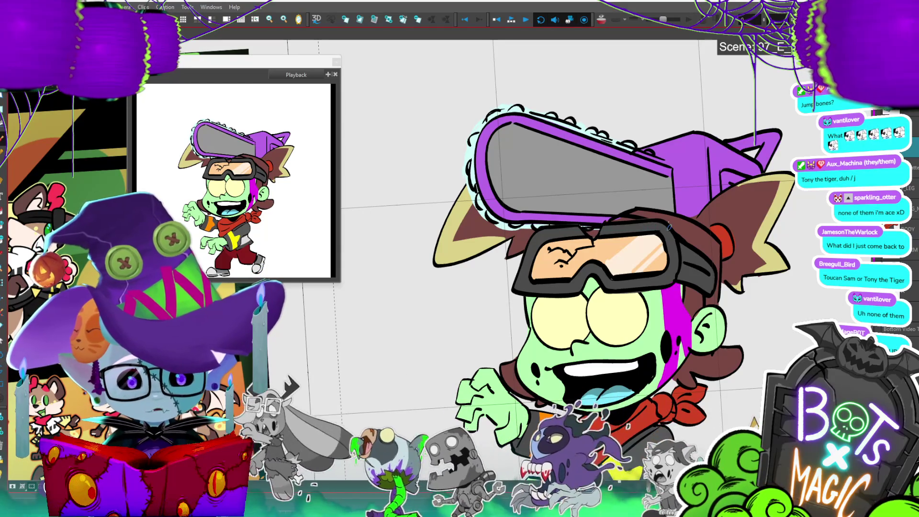
{"action": "key", "text": "ctrl+z"}
{"action": "left_click_drag", "start_coordinate": [517, 226], "coordinate": [523, 226]}
{"action": "key", "text": "Return"}
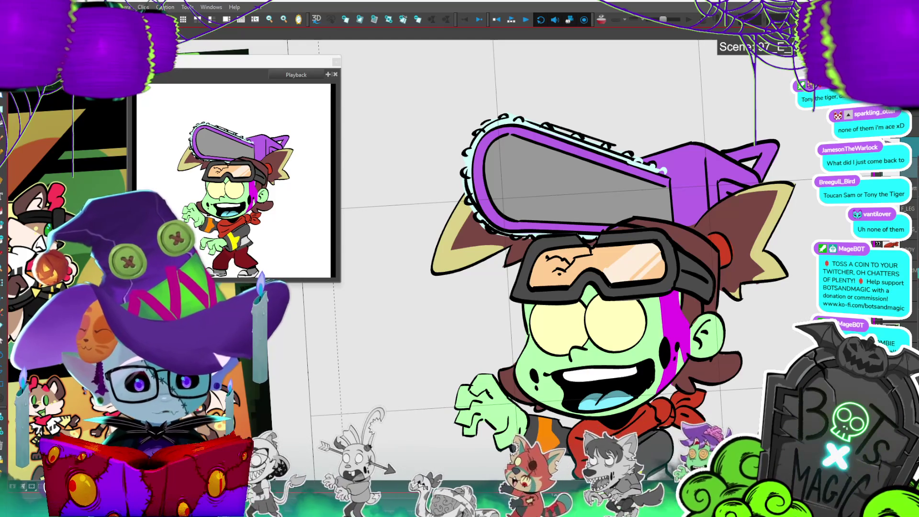
- Stop playback and step through the walk-cycle drawings to review the hat
{"action": "key", "text": "space"}
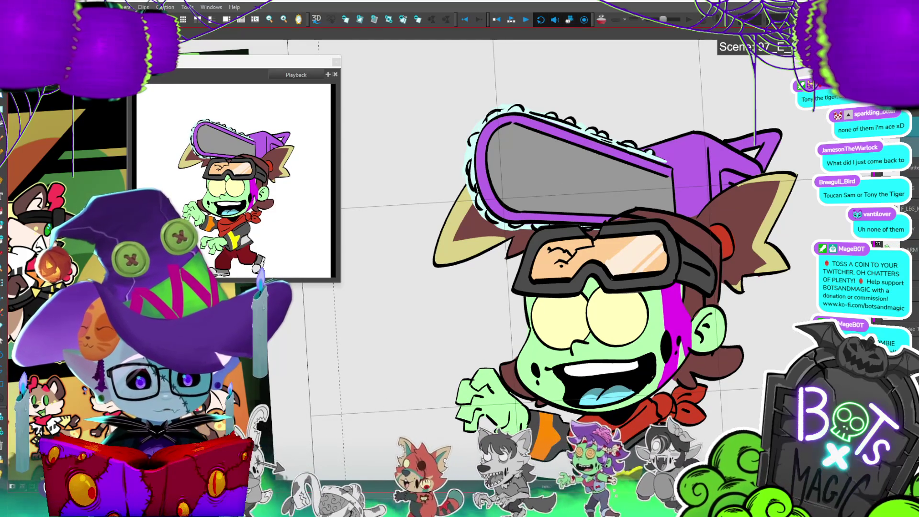
{"action": "key", "text": "period"}
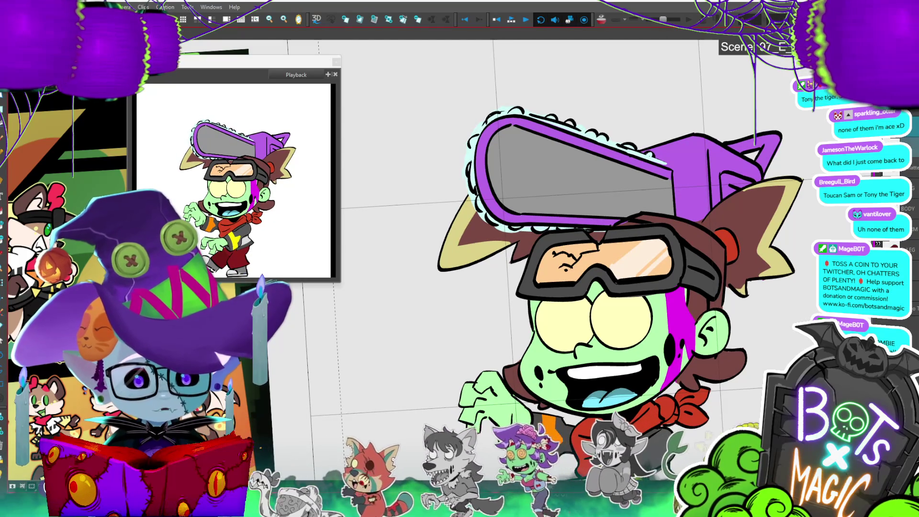
{"action": "key", "text": "space"}
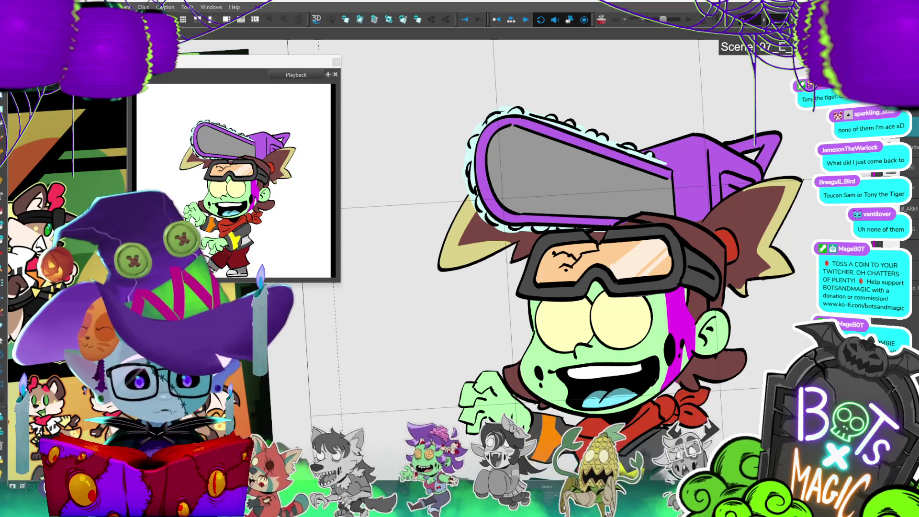
{"action": "key", "text": "space"}
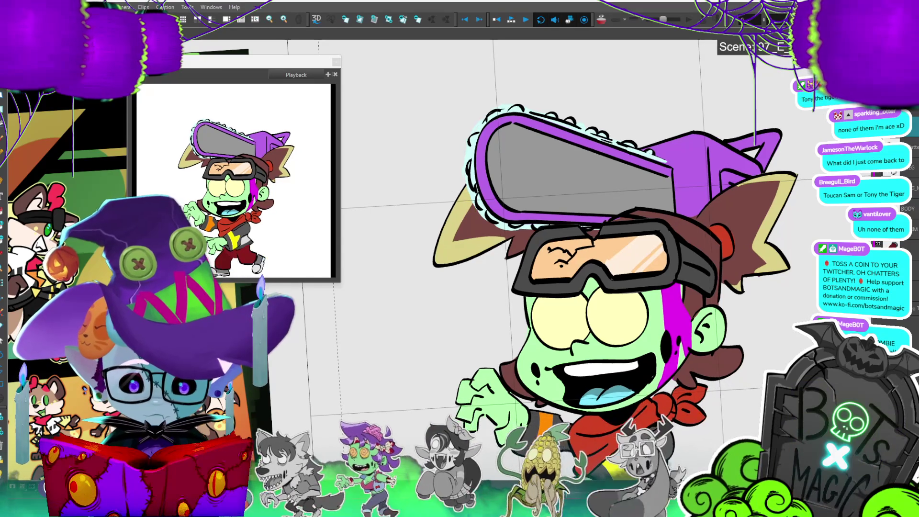
{"action": "key", "text": "period"}
{"action": "key", "text": "period"}
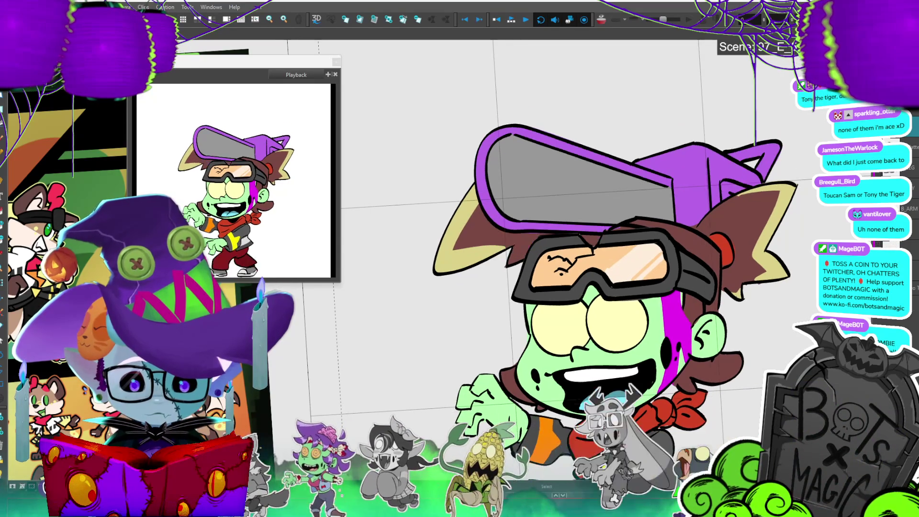
{"action": "key", "text": "period"}
- Paste Special the copied hat layers onto the odd, then even drawings, and replay the cycle
{"action": "key", "text": "ctrl+b"}
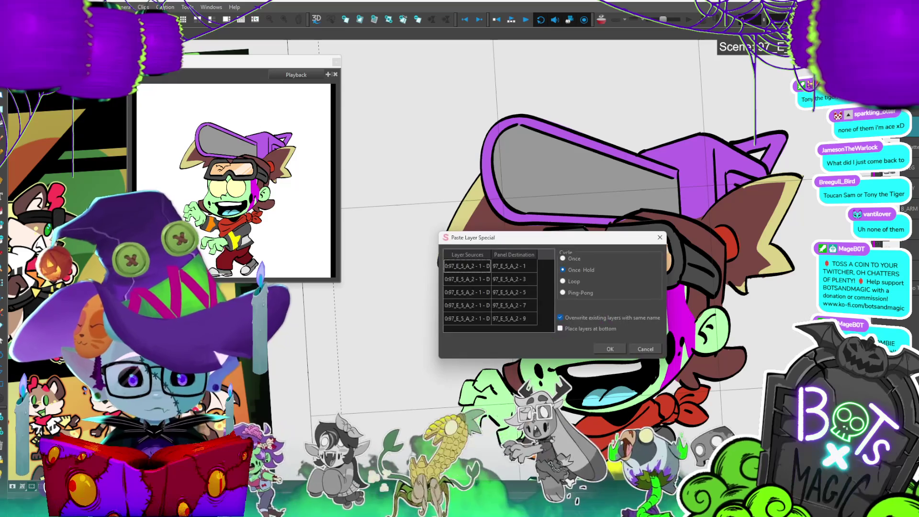
{"action": "left_click", "coordinate": [608, 348]}
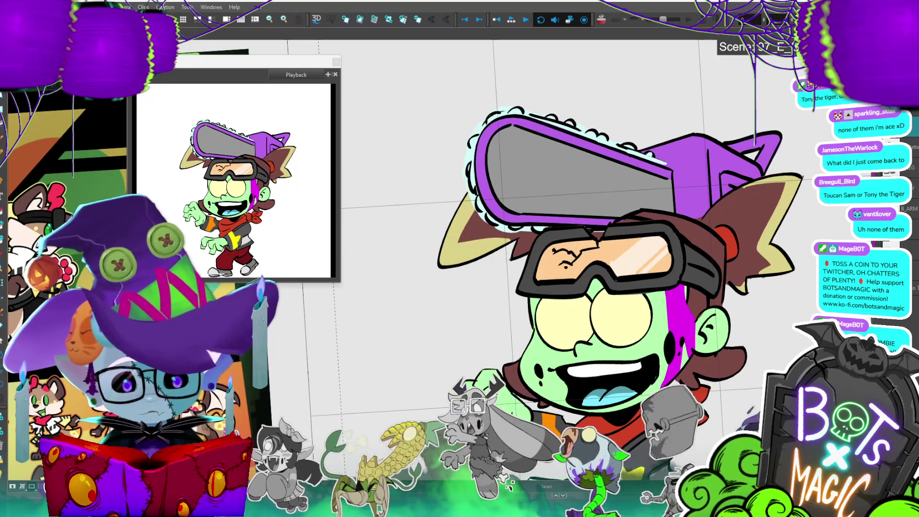
{"action": "key", "text": "period"}
{"action": "key", "text": "period"}
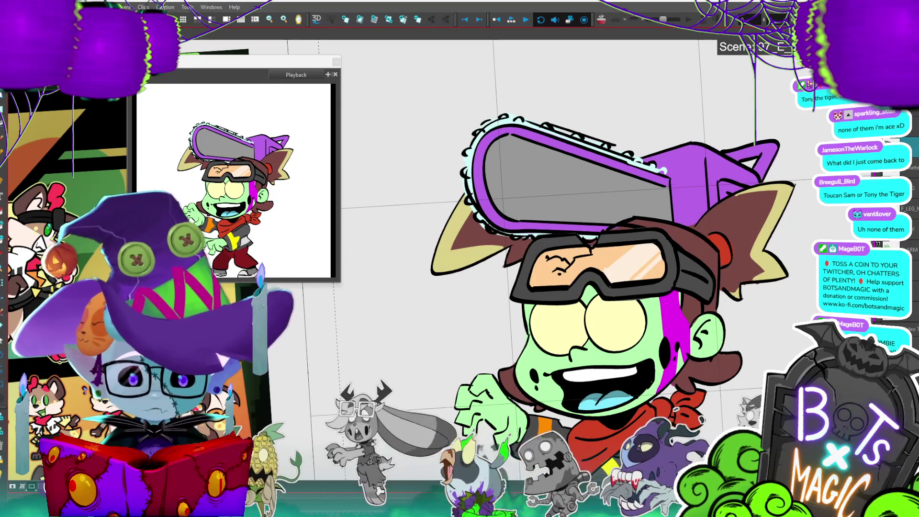
{"action": "key", "text": "period"}
{"action": "key", "text": "period"}
{"action": "key", "text": "period"}
{"action": "key", "text": "period"}
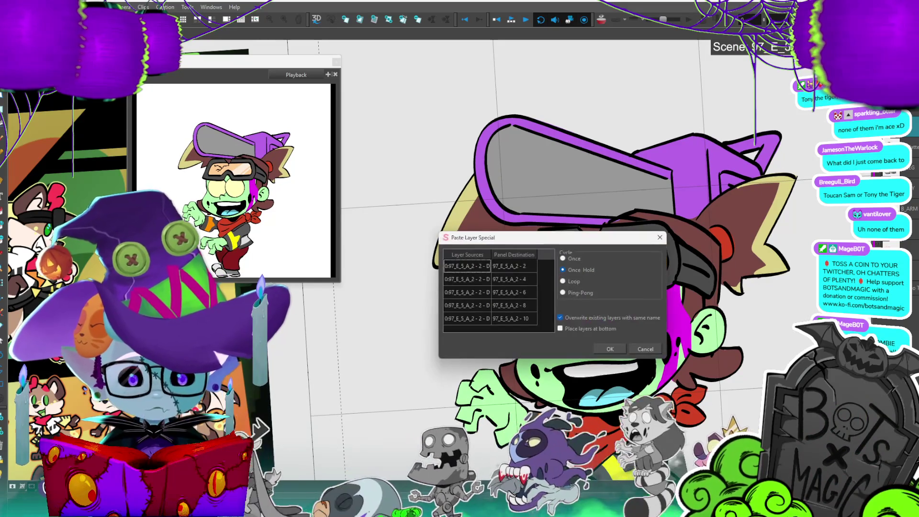
{"action": "left_click", "coordinate": [612, 352]}
{"action": "key", "text": "Return"}
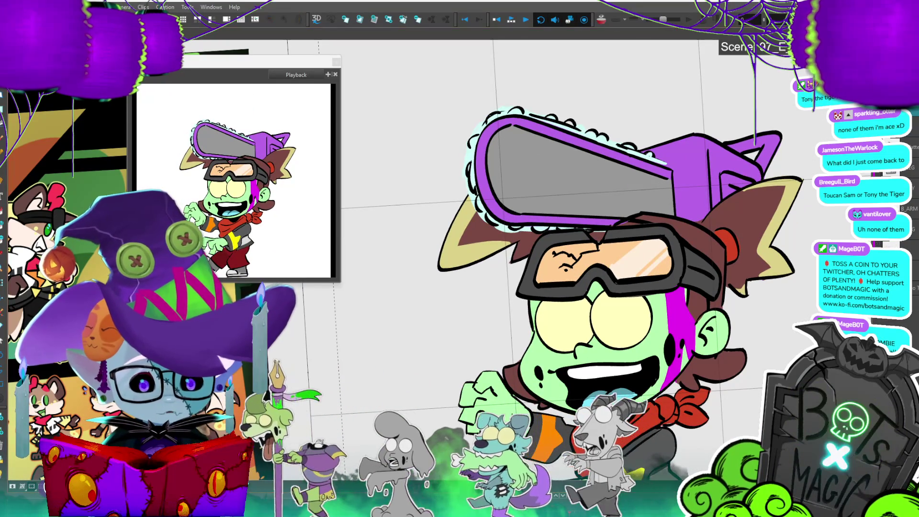
{"action": "key", "text": "Return"}
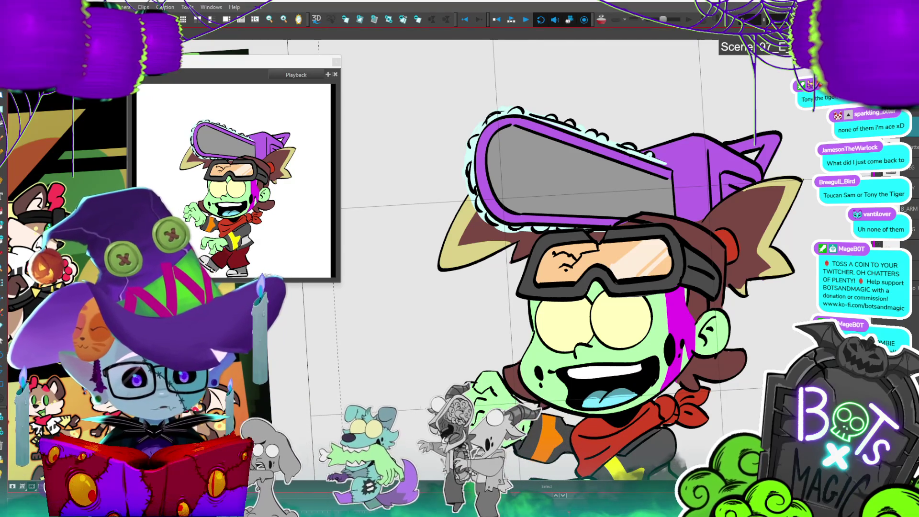
{"action": "key", "text": "alt+b"}
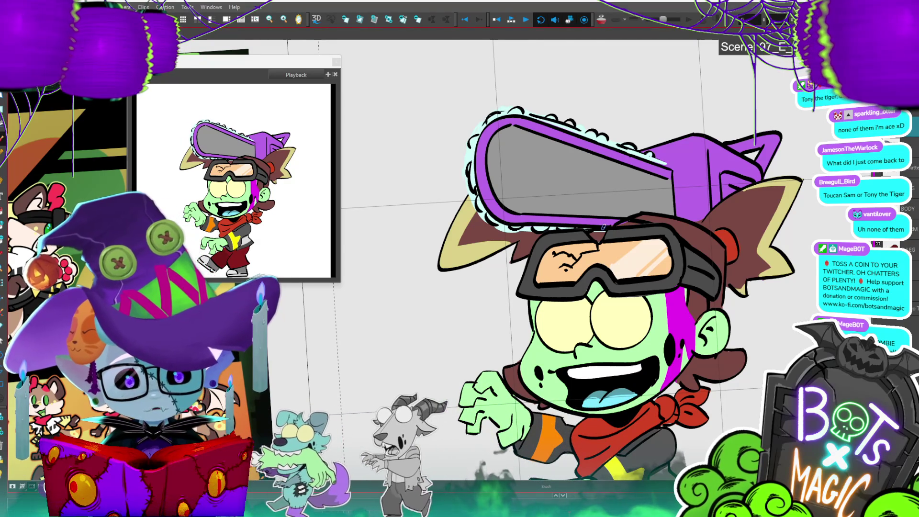
{"action": "left_click_drag", "start_coordinate": [604, 230], "coordinate": [630, 189]}
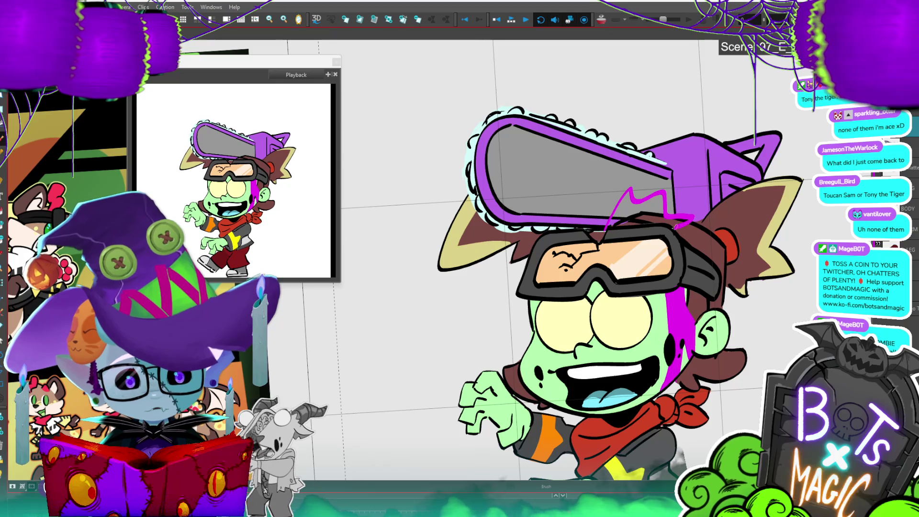
{"action": "key", "text": "alt+i"}
{"action": "left_click", "coordinate": [657, 214]}
{"action": "key", "text": "alt+b"}
{"action": "left_click_drag", "start_coordinate": [636, 181], "coordinate": [644, 165]}
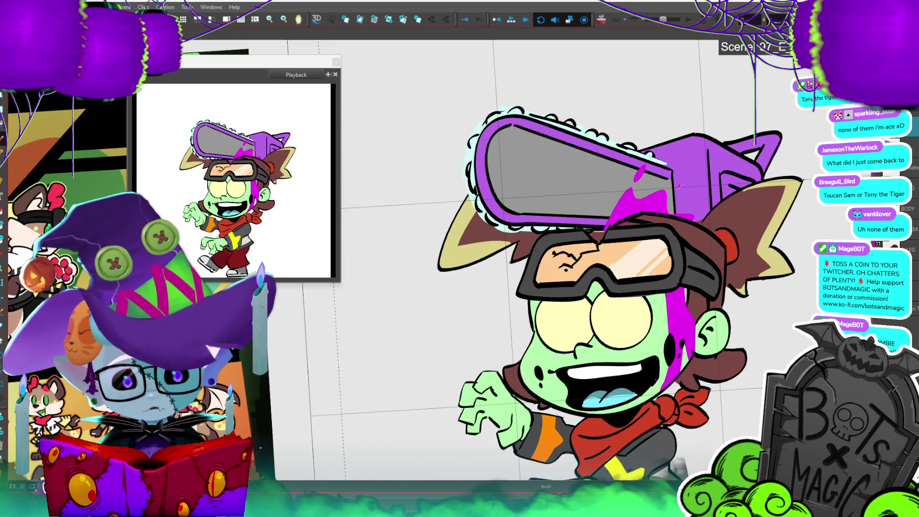
{"action": "left_click_drag", "start_coordinate": [695, 203], "coordinate": [694, 207]}
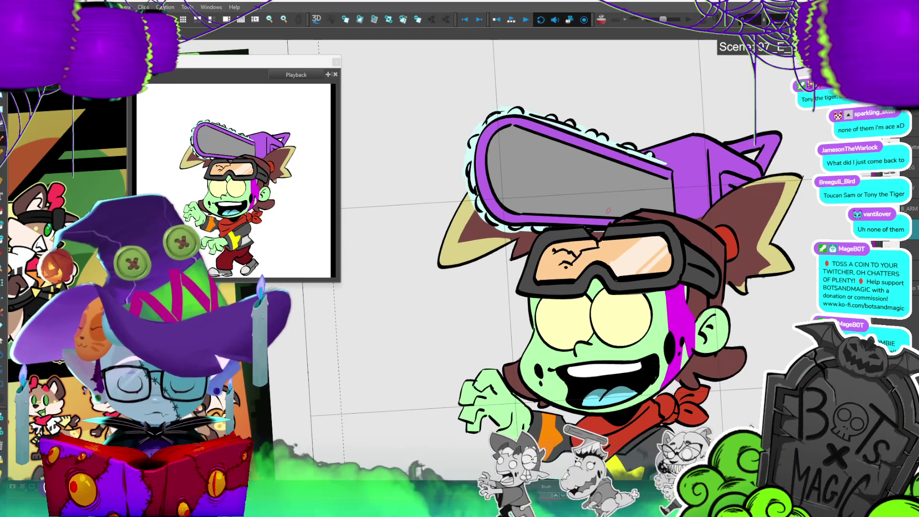
{"action": "key", "text": "ctrl+b"}
{"action": "left_click", "coordinate": [617, 352]}
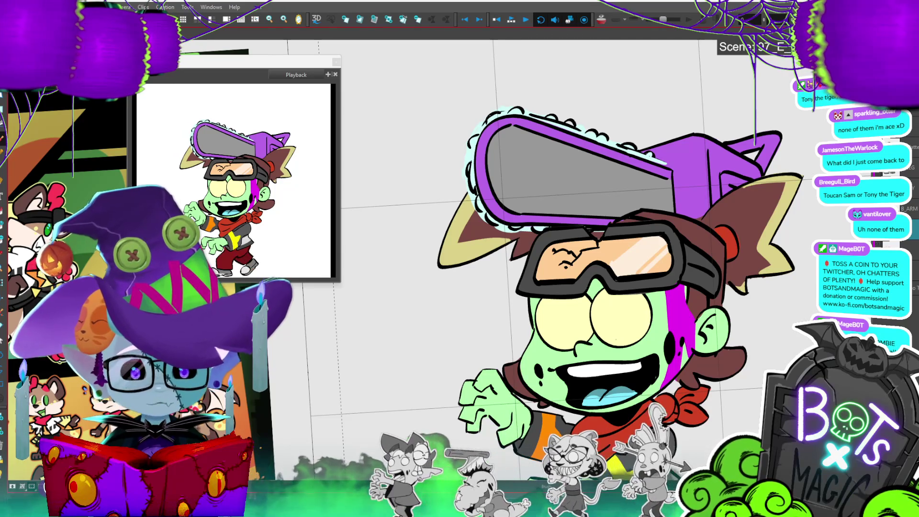
{"action": "key", "text": "."}
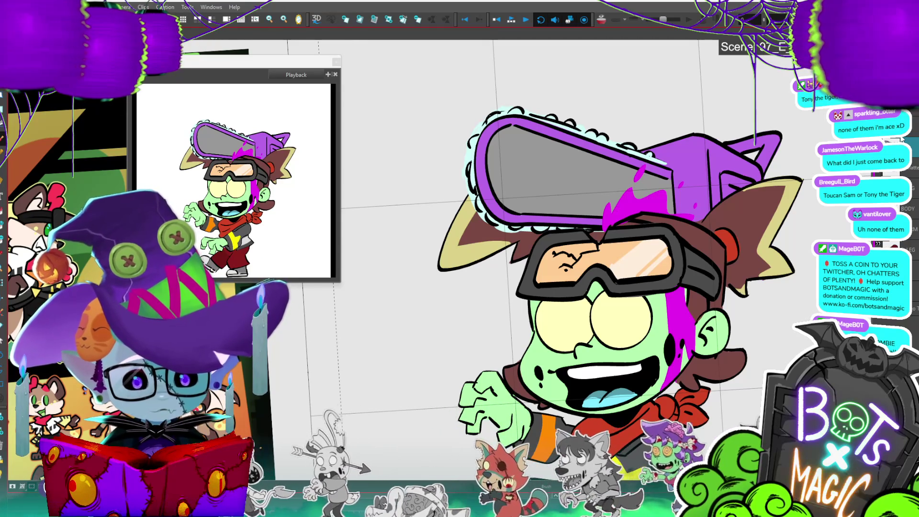
{"action": "key", "text": "Return"}
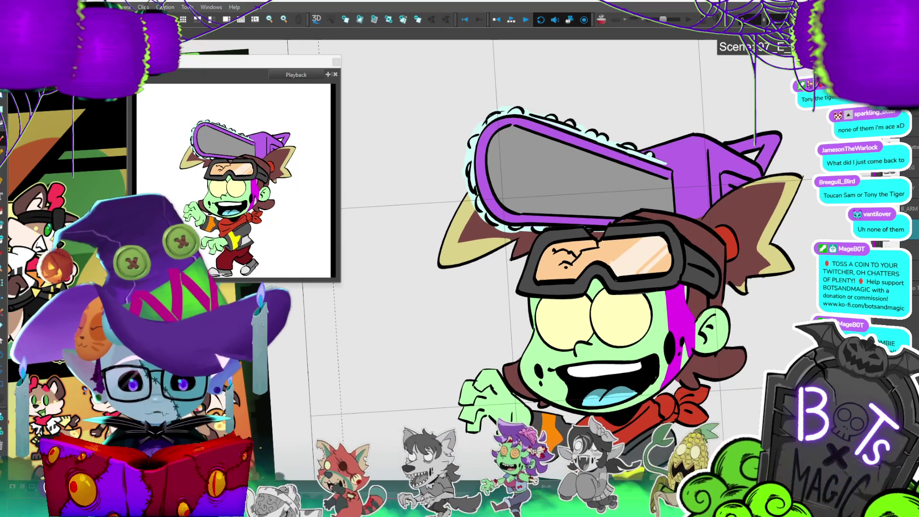
{"action": "left_click", "coordinate": [615, 345]}
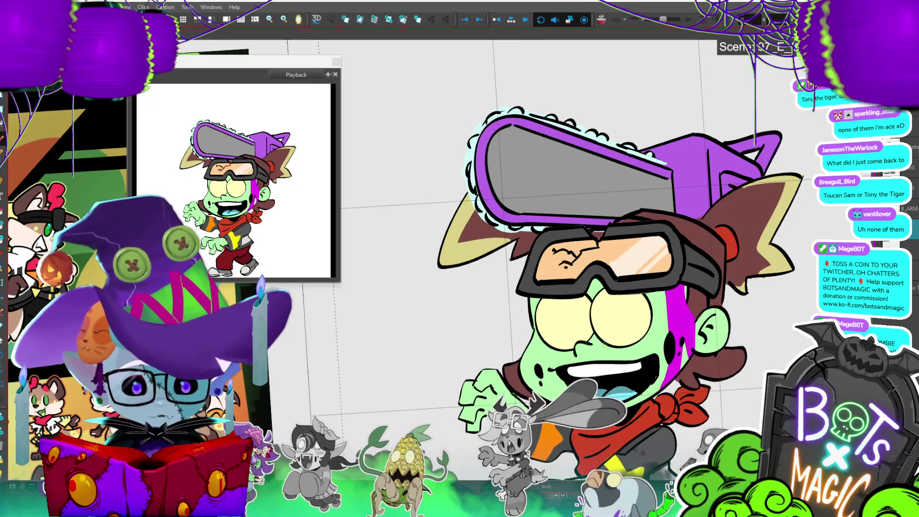
{"action": "key", "text": "Return"}
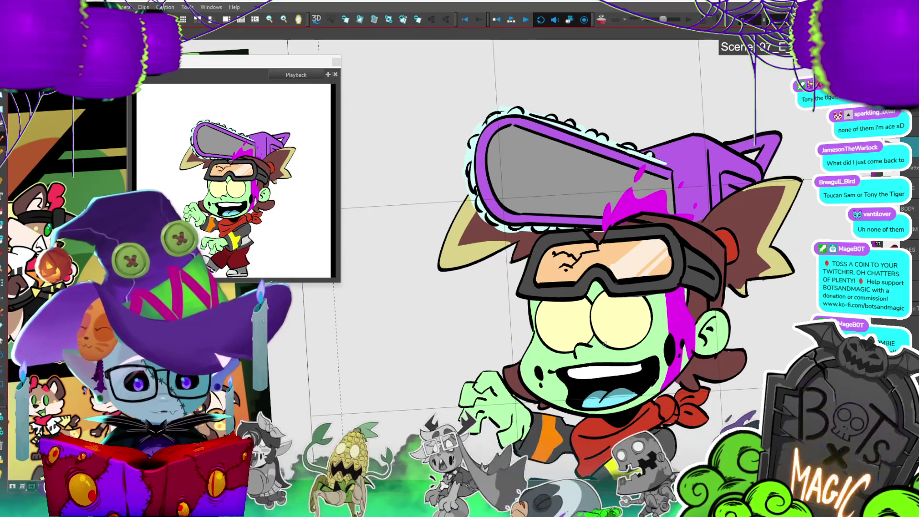
- Rename the pink splash layer and Paste Special it with Once Hold onto drawings 1–9
{"action": "double_click", "coordinate": [915, 142]}
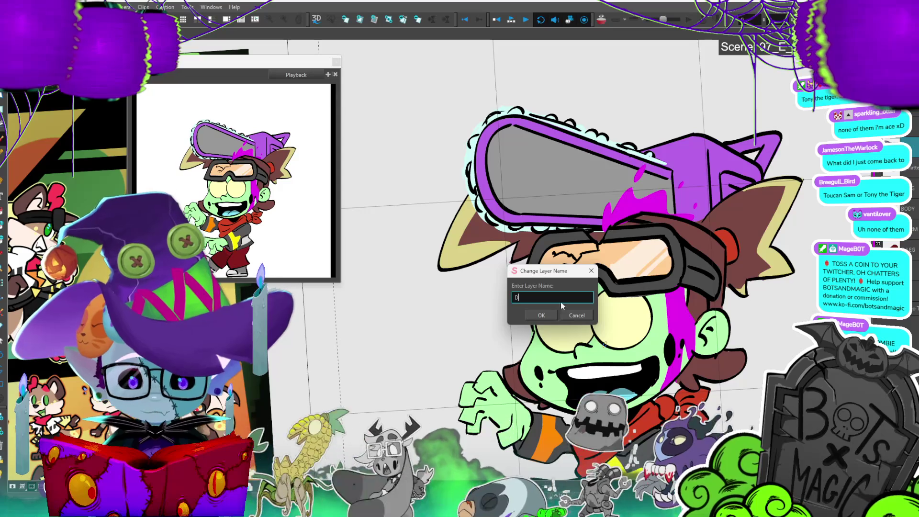
{"action": "key", "text": "Return"}
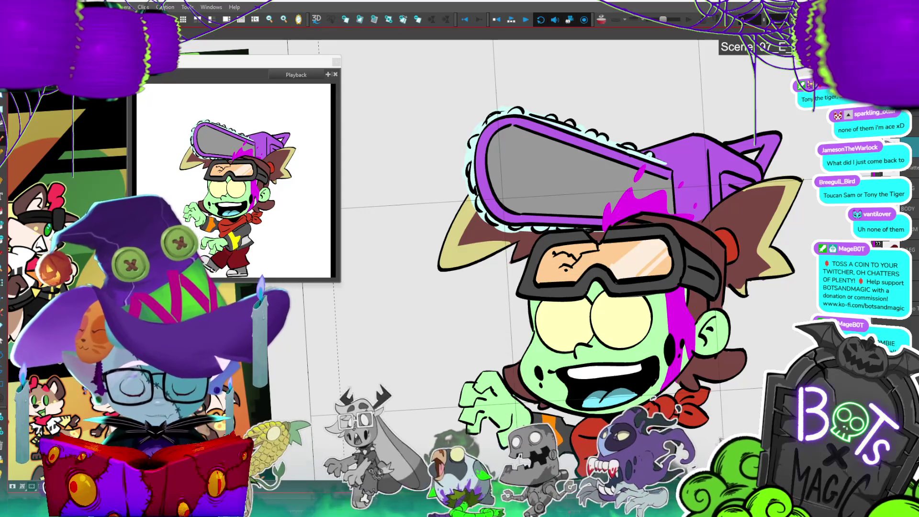
{"action": "key", "text": "Return"}
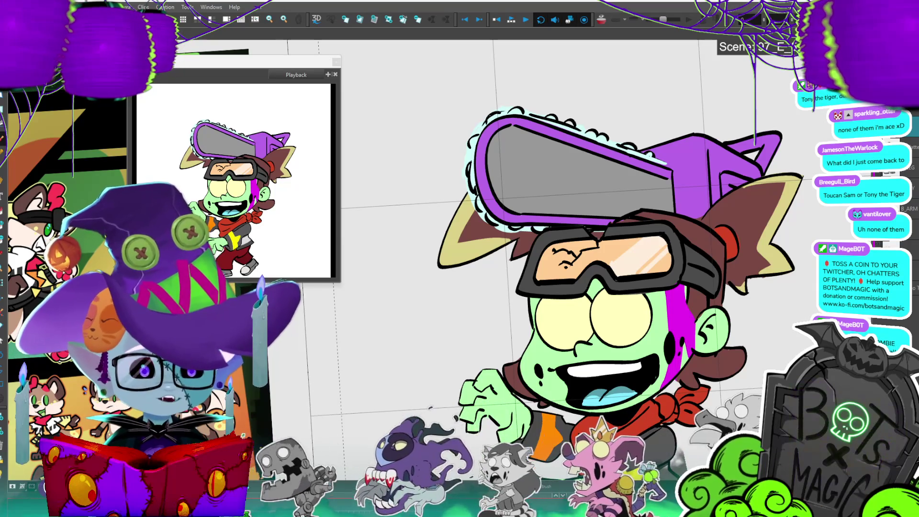
{"action": "key", "text": "ctrl+b"}
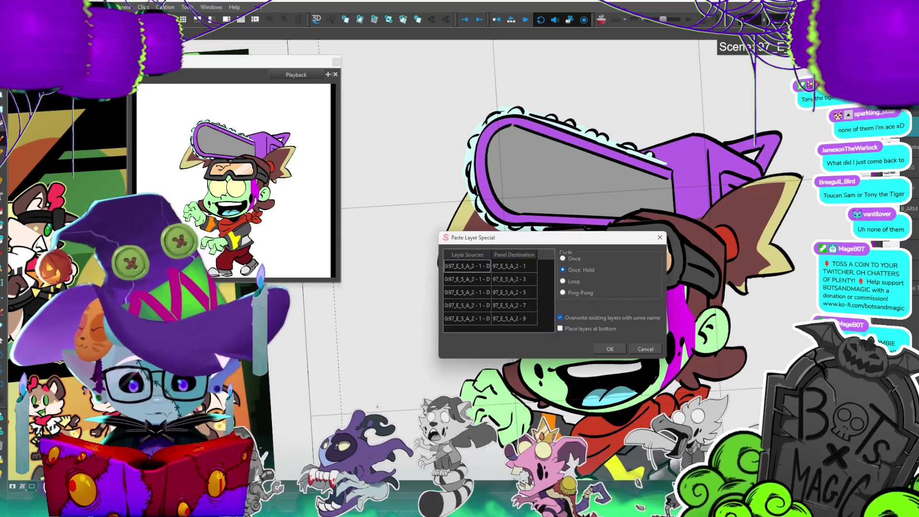
{"action": "key", "text": "Return"}
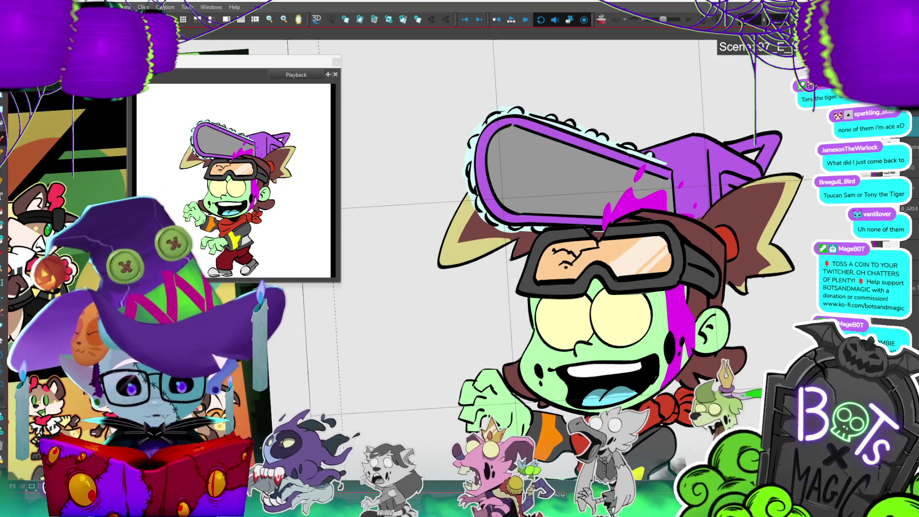
{"action": "key", "text": "period"}
{"action": "key", "text": "period"}
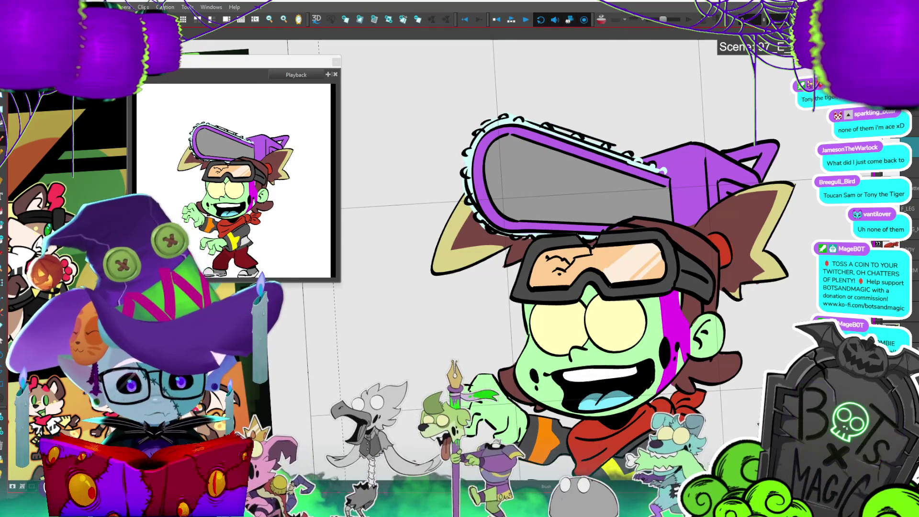
- Brush a small pink splash mark on the hat and select the magenta splash strokes
{"action": "key", "text": "period"}
{"action": "key", "text": "comma"}
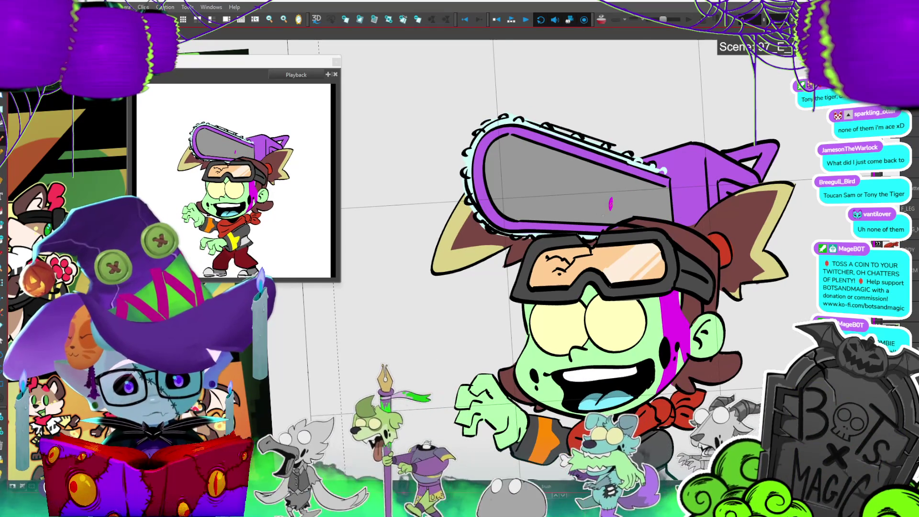
{"action": "mouse_move", "coordinate": [602, 224]}
{"action": "left_mouse_down"}
{"action": "mouse_move", "coordinate": [598, 240]}
{"action": "mouse_move", "coordinate": [641, 196]}
{"action": "mouse_move", "coordinate": [634, 218]}
{"action": "mouse_move", "coordinate": [651, 211]}
{"action": "mouse_move", "coordinate": [662, 220]}
{"action": "mouse_move", "coordinate": [601, 237]}
{"action": "mouse_move", "coordinate": [656, 210]}
{"action": "mouse_move", "coordinate": [634, 218]}
{"action": "left_mouse_up"}
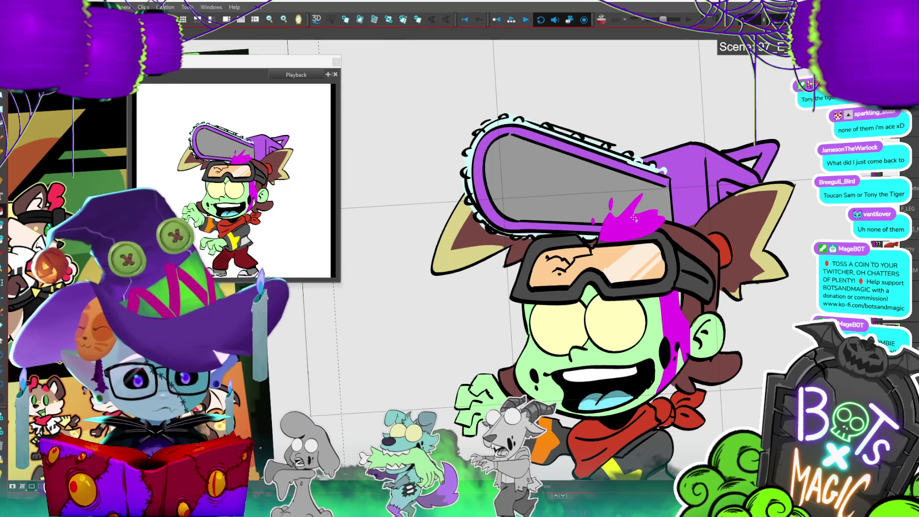
{"action": "key", "text": "alt+s"}
{"action": "left_click_drag", "start_coordinate": [584, 194], "coordinate": [707, 267]}
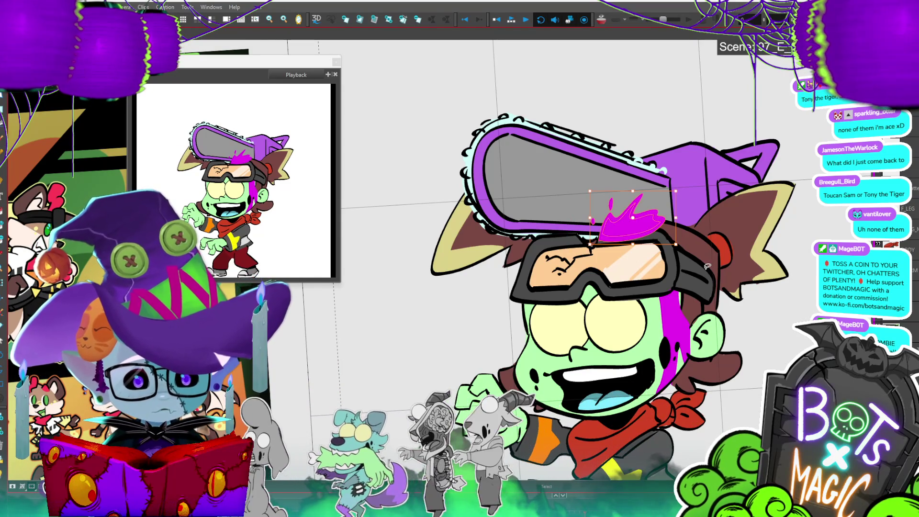
- Move the splash layer behind the hair and rename it
{"action": "left_click", "coordinate": [913, 146]}
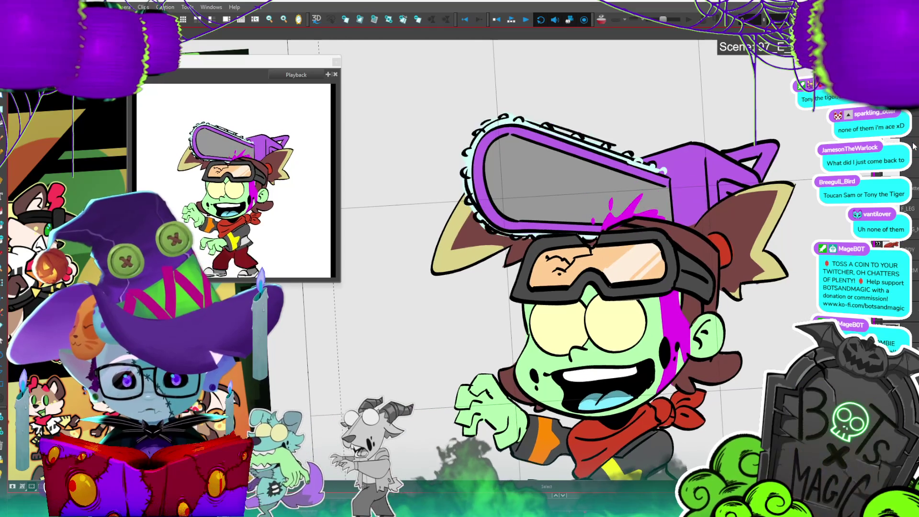
{"action": "left_click", "coordinate": [914, 146]}
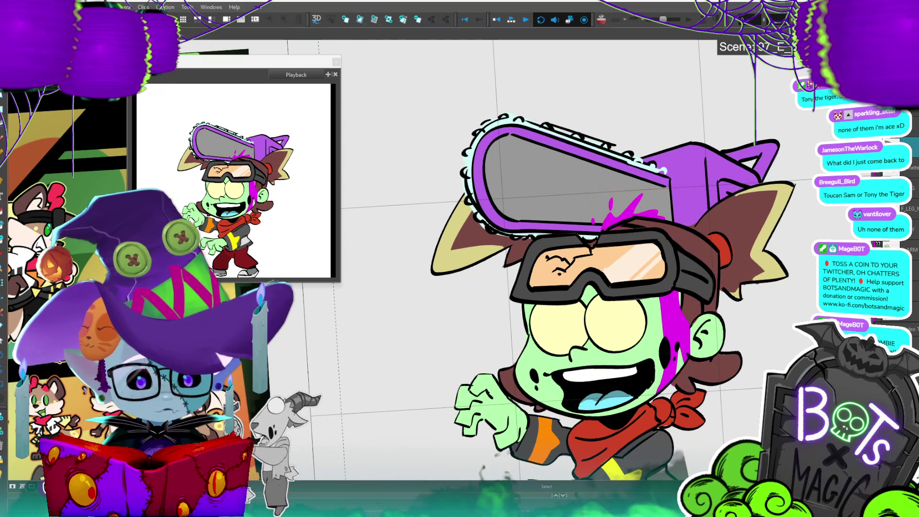
{"action": "double_click", "coordinate": [914, 146]}
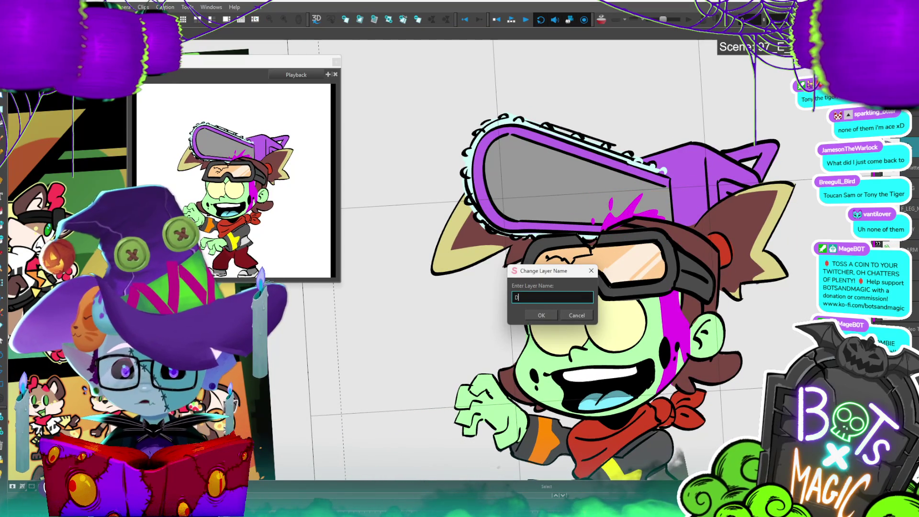
{"action": "key", "text": "Return"}
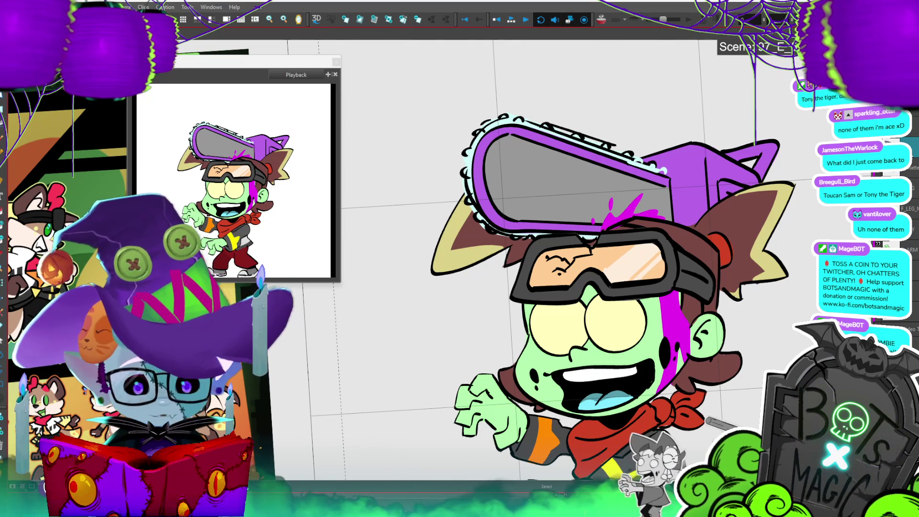
- Paste the splash strokes onto a later walk-cycle frame and play the full cycle
{"action": "key", "text": "period"}
{"action": "key", "text": "period"}
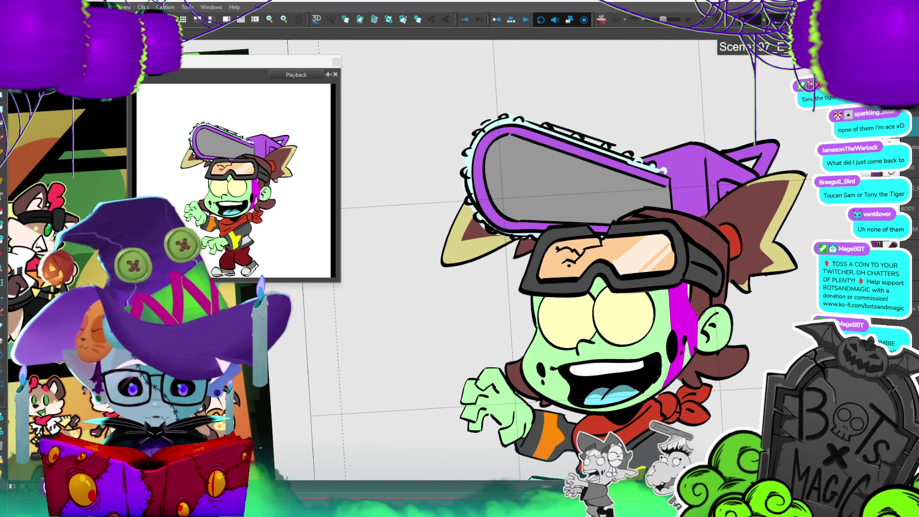
{"action": "key", "text": "period"}
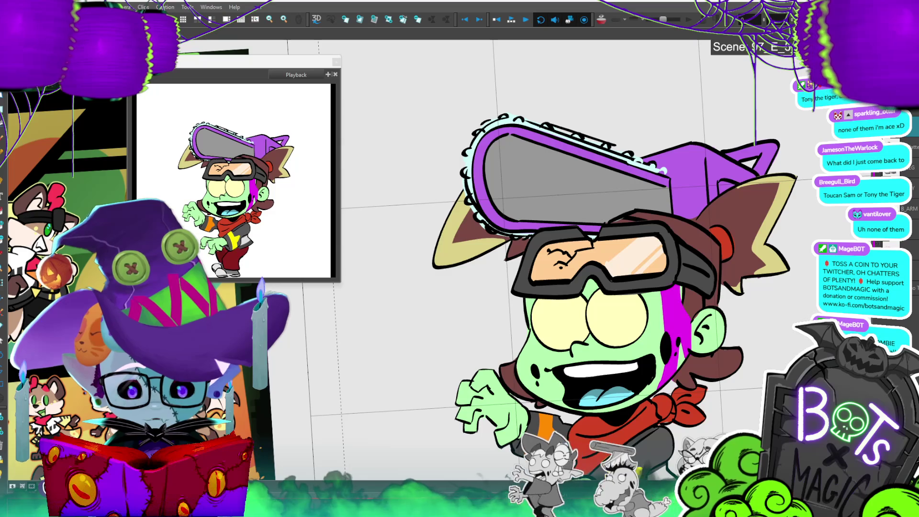
{"action": "key", "text": "ctrl+shift+v"}
{"action": "left_click", "coordinate": [613, 343]}
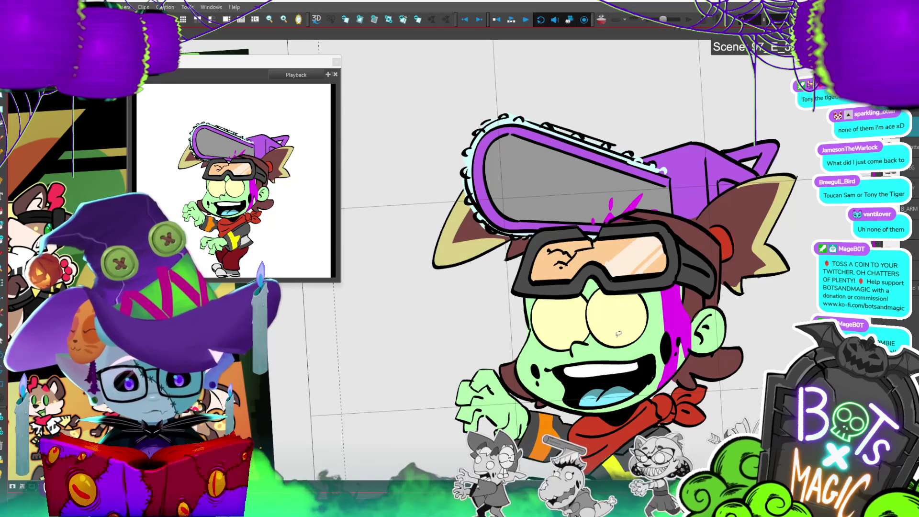
{"action": "key", "text": "period"}
{"action": "key", "text": "comma"}
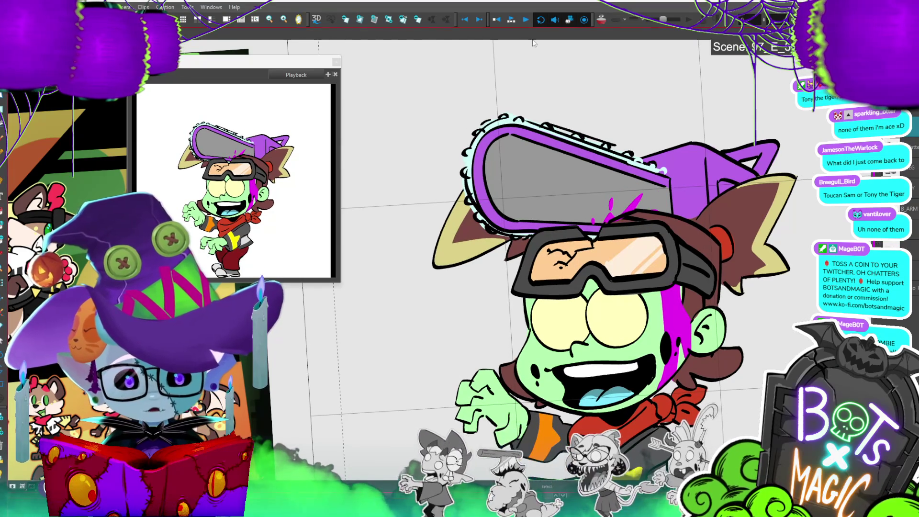
{"action": "left_click", "coordinate": [512, 20]}
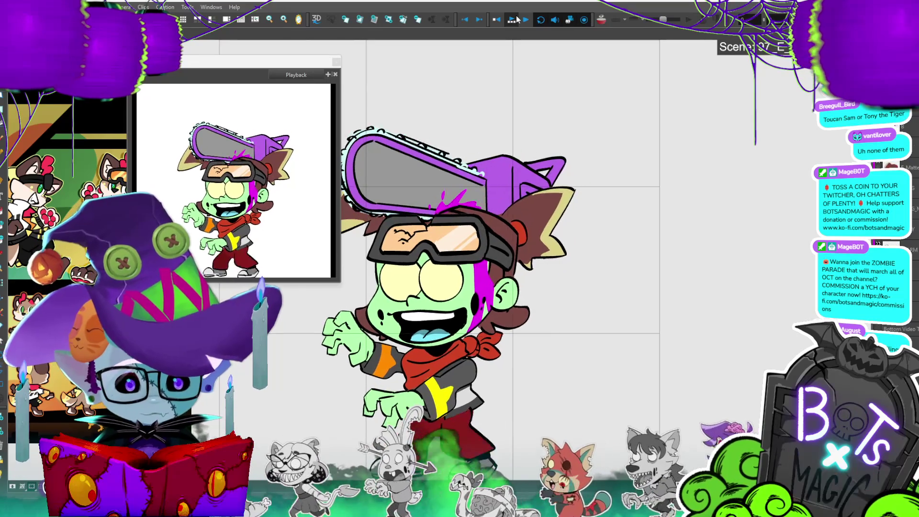
{"action": "scroll", "coordinate": [574, 240], "scroll_direction": "up", "scroll_amount": 3}
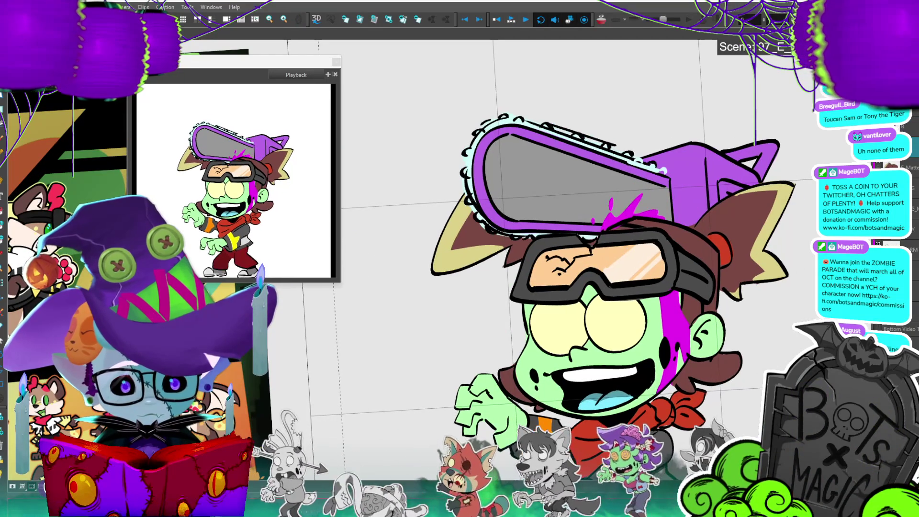
- Rotate and raise the chainsaw hat via its bounding-box handles so it tilts down onto the head
{"action": "left_click", "coordinate": [632, 213]}
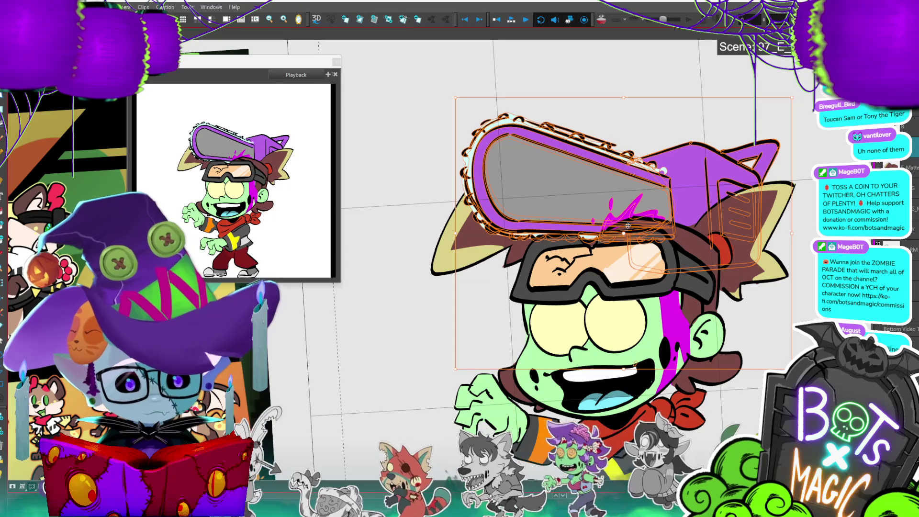
{"action": "left_click_drag", "start_coordinate": [800, 112], "coordinate": [743, 158]}
{"action": "left_click_drag", "start_coordinate": [792, 219], "coordinate": [783, 203]}
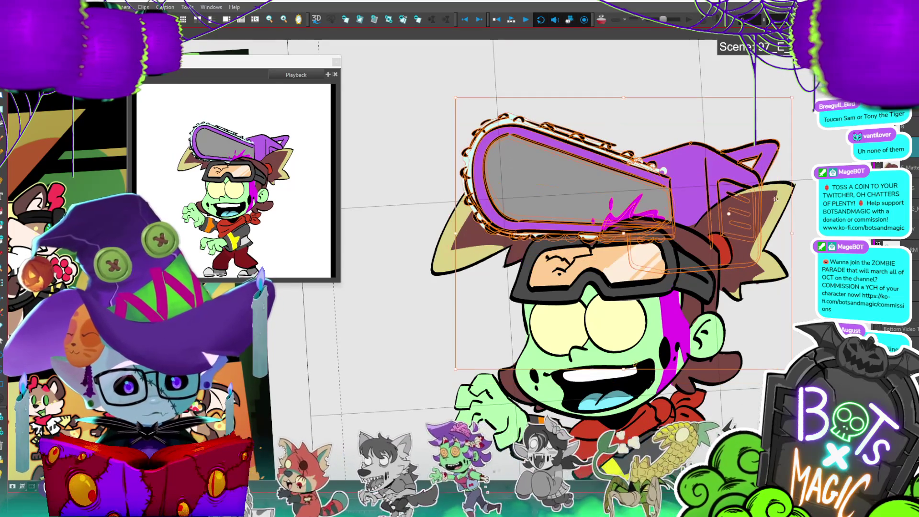
{"action": "left_click_drag", "start_coordinate": [730, 213], "coordinate": [741, 155]}
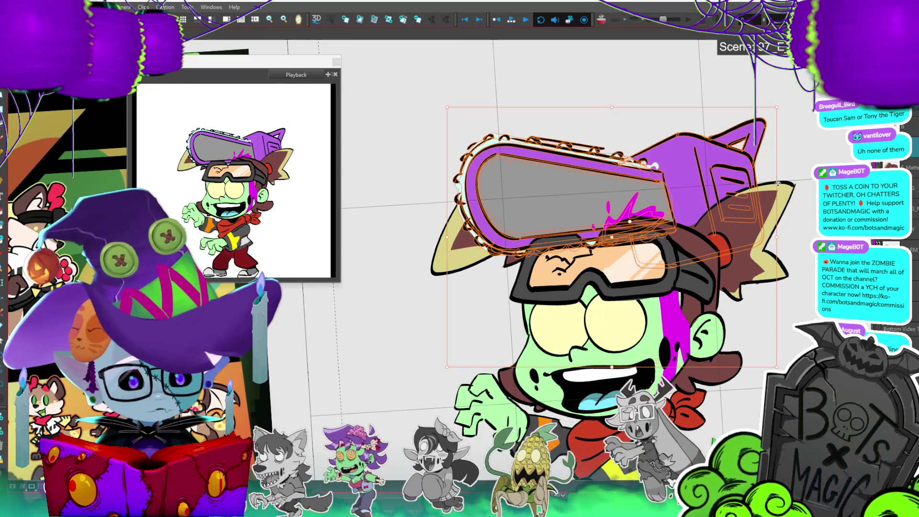
{"action": "scroll", "coordinate": [475, 334], "scroll_direction": "up", "scroll_amount": 2}
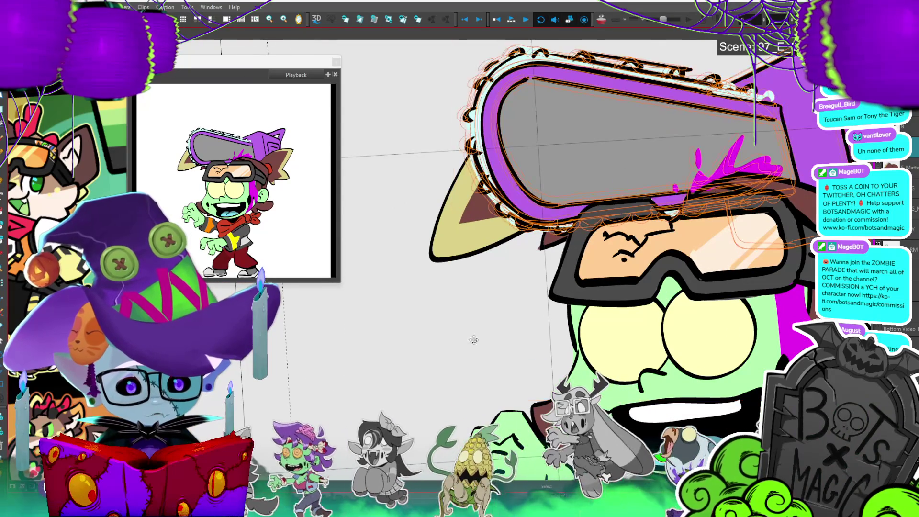
{"action": "left_click", "coordinate": [379, 337]}
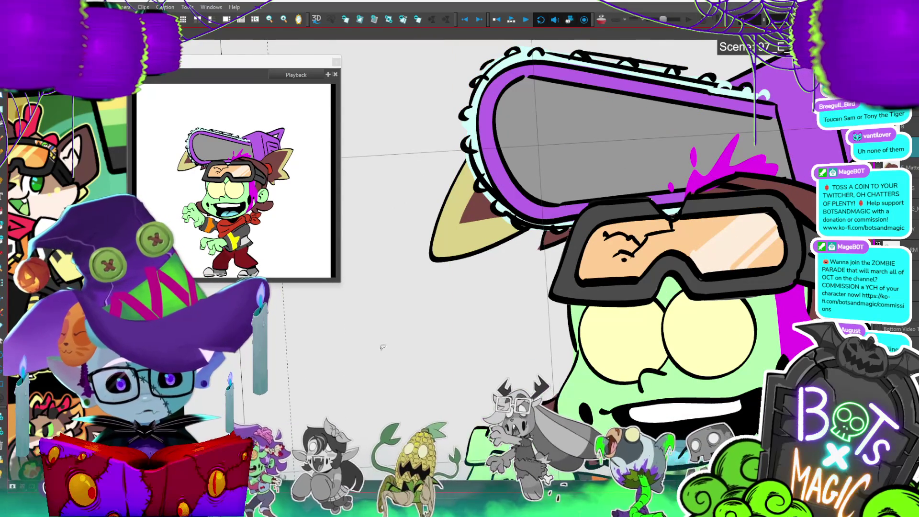
- Flip between neighbouring walk-cycle frames to compare the hat placement
{"action": "key", "text": "."}
{"action": "key", "text": "period"}
{"action": "key", "text": "comma"}
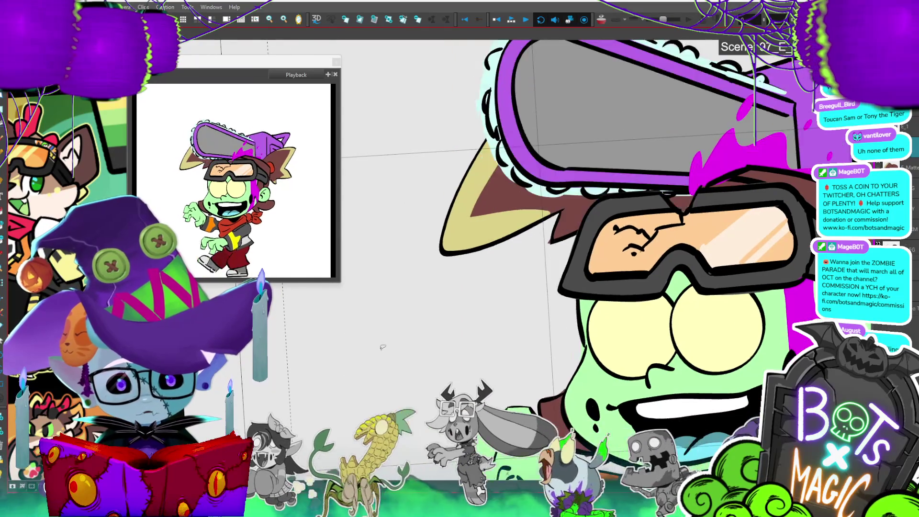
{"action": "key", "text": "period"}
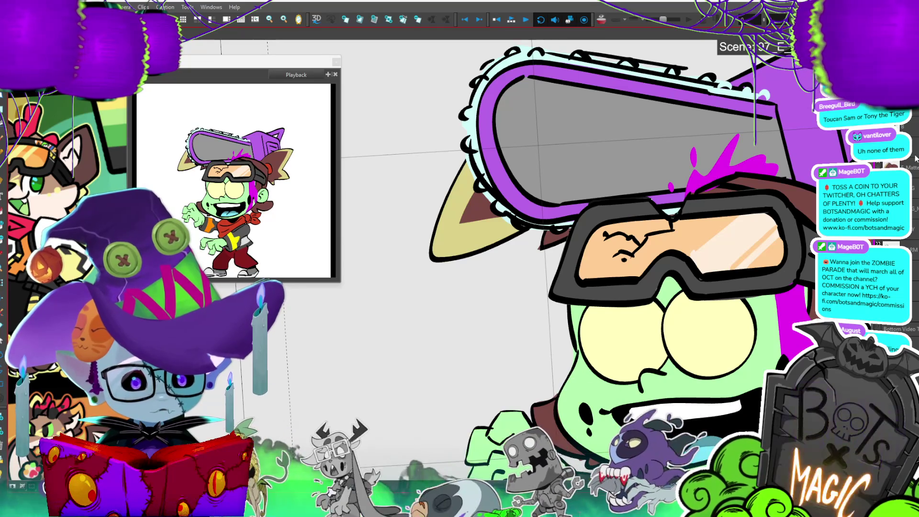
- Close the gap under the goggle strap, fill it green, then undo the fill
{"action": "mouse_move", "coordinate": [690, 181]}
{"action": "left_mouse_down"}
{"action": "mouse_move", "coordinate": [691, 211]}
{"action": "mouse_move", "coordinate": [617, 224]}
{"action": "left_mouse_up"}
{"action": "left_click", "coordinate": [616, 223]}
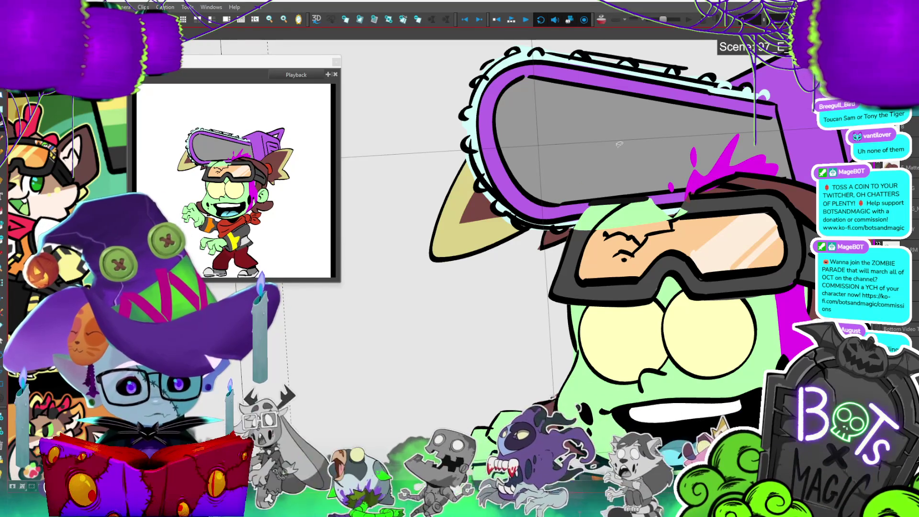
{"action": "key", "text": "ctrl+a"}
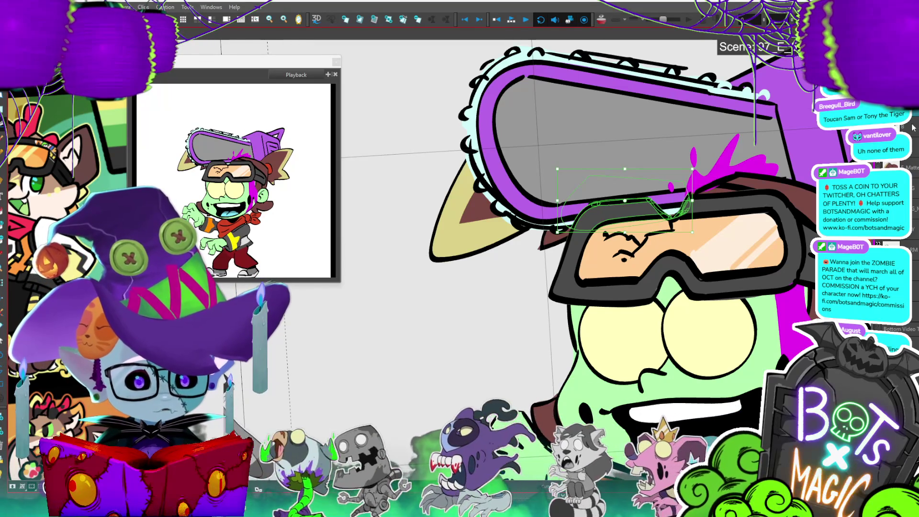
{"action": "key", "text": "Escape"}
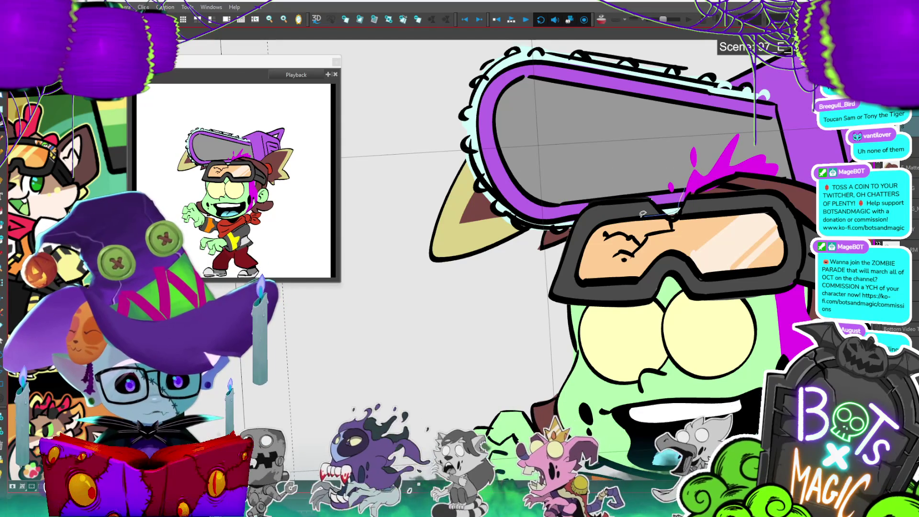
{"action": "key", "text": "ctrl+z"}
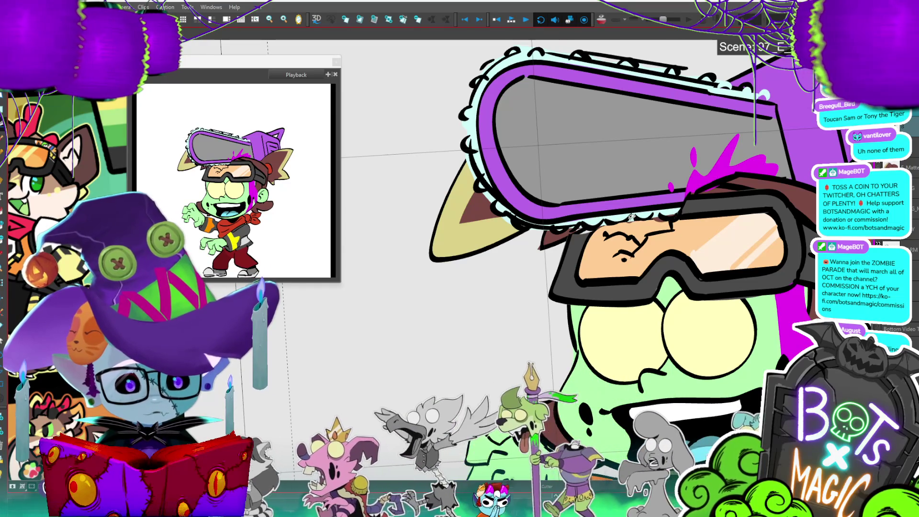
- Compare neighbouring frames and advance to the next walk-cycle frame
{"action": "key", "text": "period"}
{"action": "key", "text": "comma"}
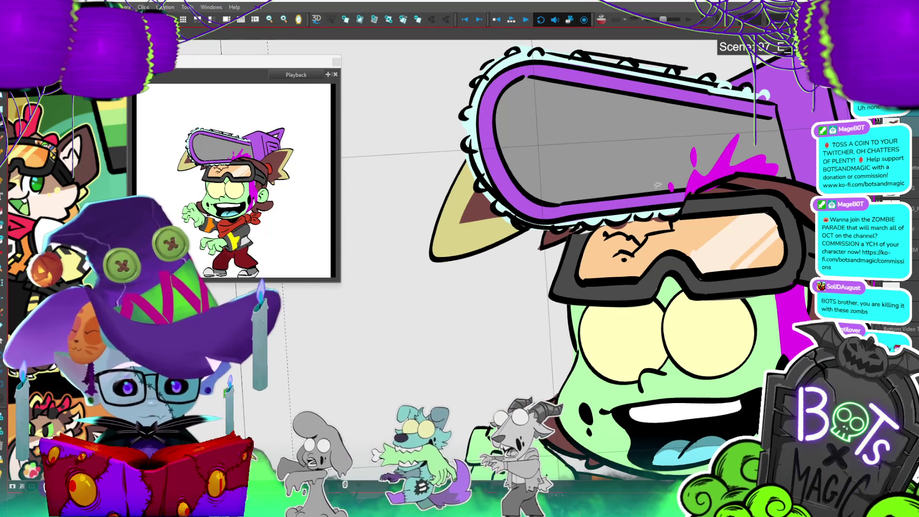
{"action": "key", "text": "period"}
{"action": "scroll", "coordinate": [657, 186], "scroll_direction": "down", "scroll_amount": 2}
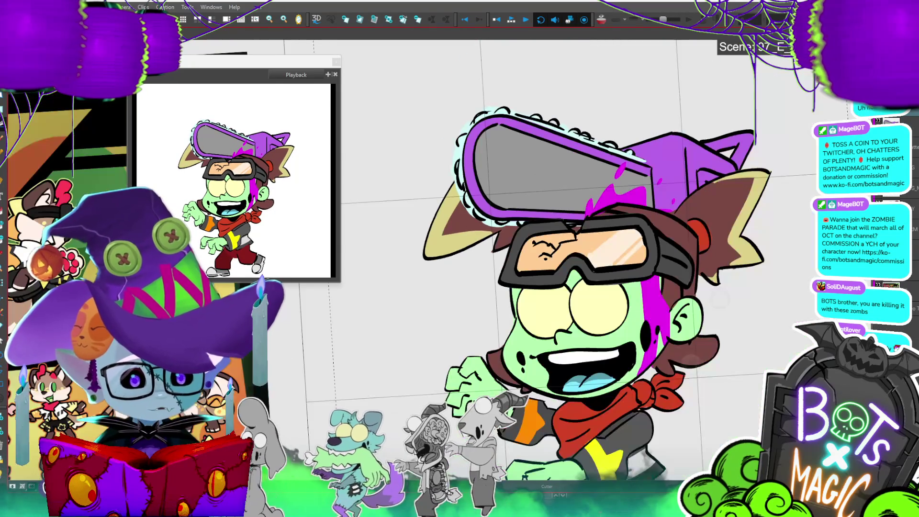
- Rotate the hat-and-goggles drawing from a corner handle so it sits flatter across the head
{"action": "key", "text": "alt+s"}
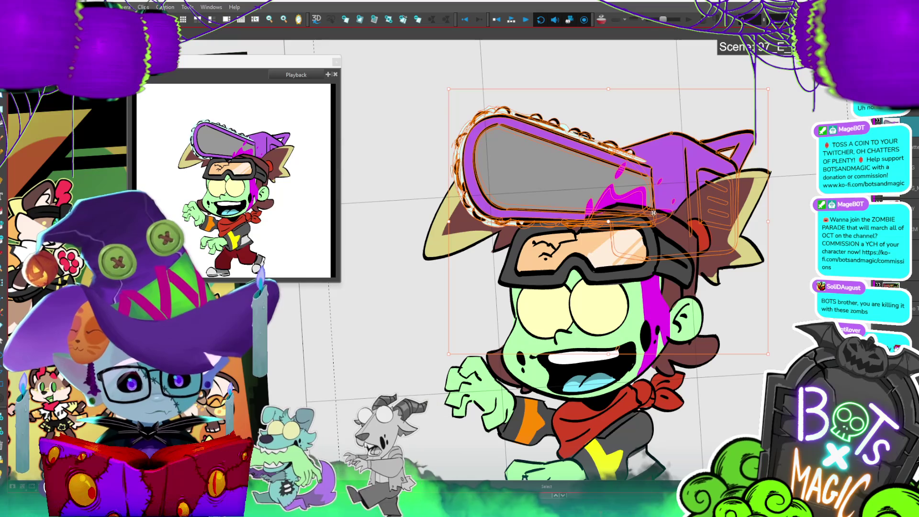
{"action": "left_click_drag", "start_coordinate": [771, 98], "coordinate": [771, 85]}
{"action": "left_click_drag", "start_coordinate": [746, 61], "coordinate": [774, 97]}
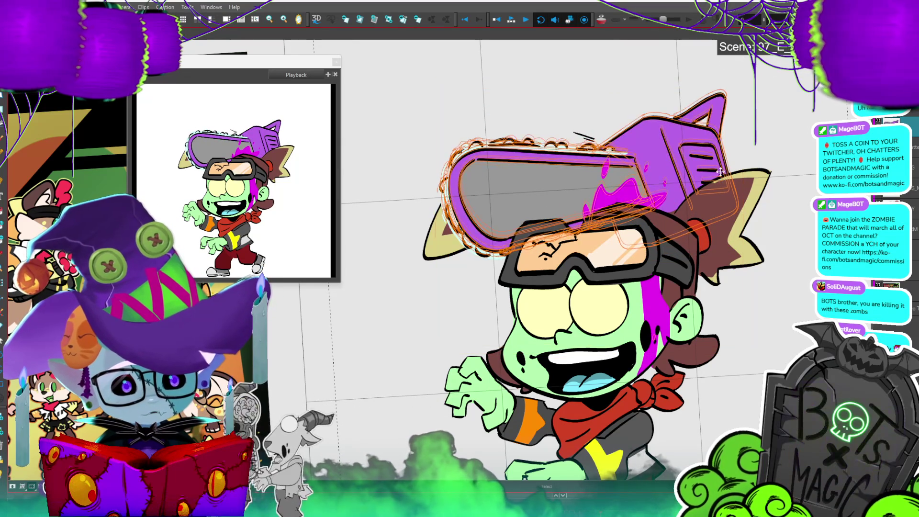
{"action": "key", "text": "Escape"}
{"action": "key", "text": "alt+t"}
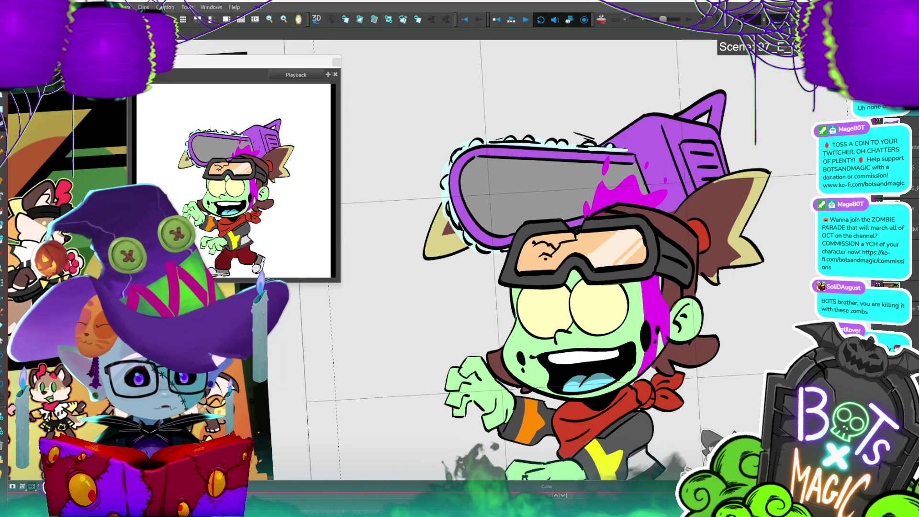
{"action": "key", "text": "ctrl+z"}
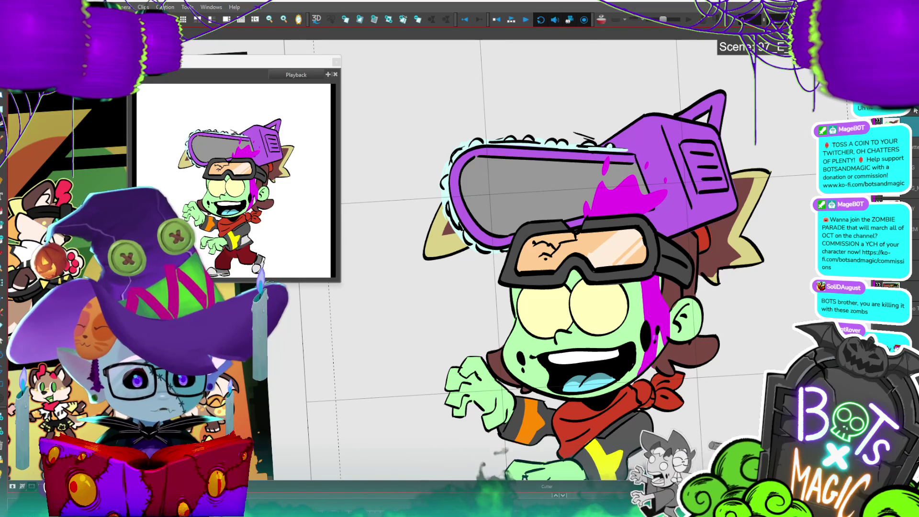
- Cut away the goggle strap section overlapping the chainsaw visor, then play the walk cycle
{"action": "key", "text": "ctrl+shift+z"}
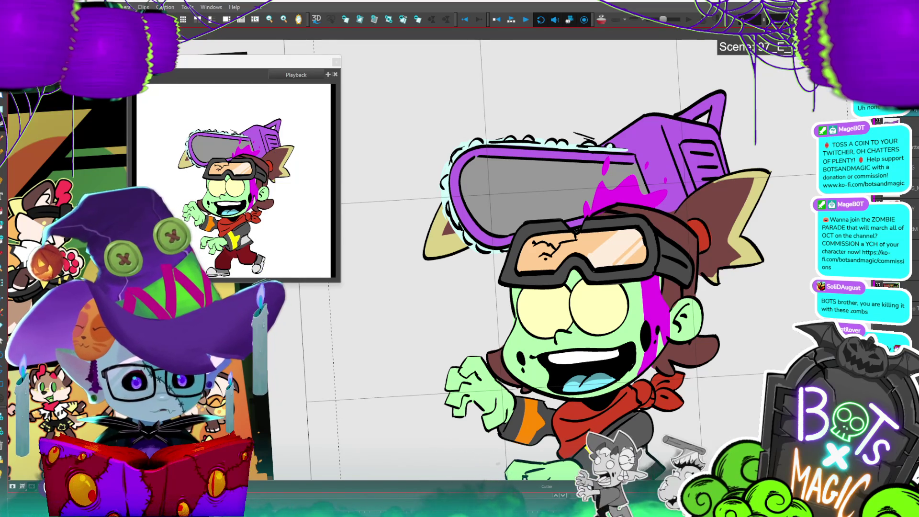
{"action": "mouse_move", "coordinate": [509, 247]}
{"action": "left_mouse_down"}
{"action": "mouse_move", "coordinate": [593, 221]}
{"action": "mouse_move", "coordinate": [554, 203]}
{"action": "mouse_move", "coordinate": [522, 220]}
{"action": "left_mouse_up"}
{"action": "key", "text": "Delete"}
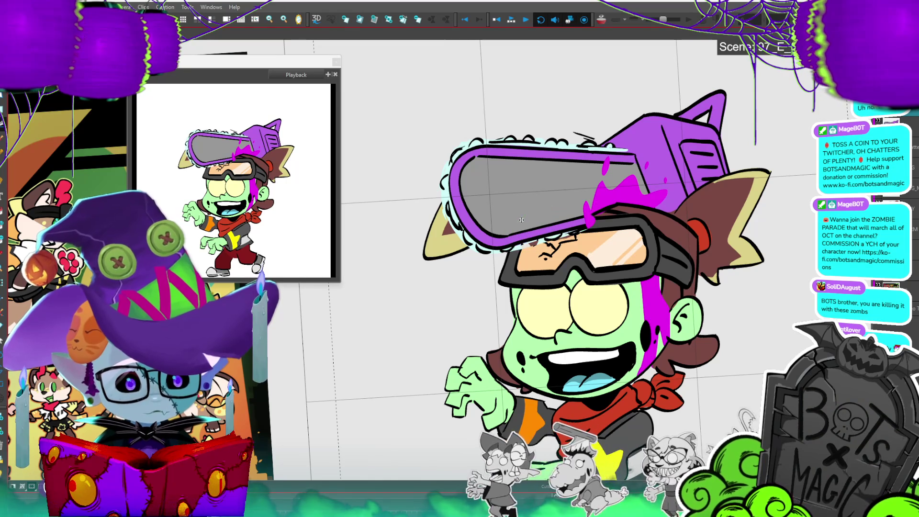
{"action": "key", "text": "ctrl+z"}
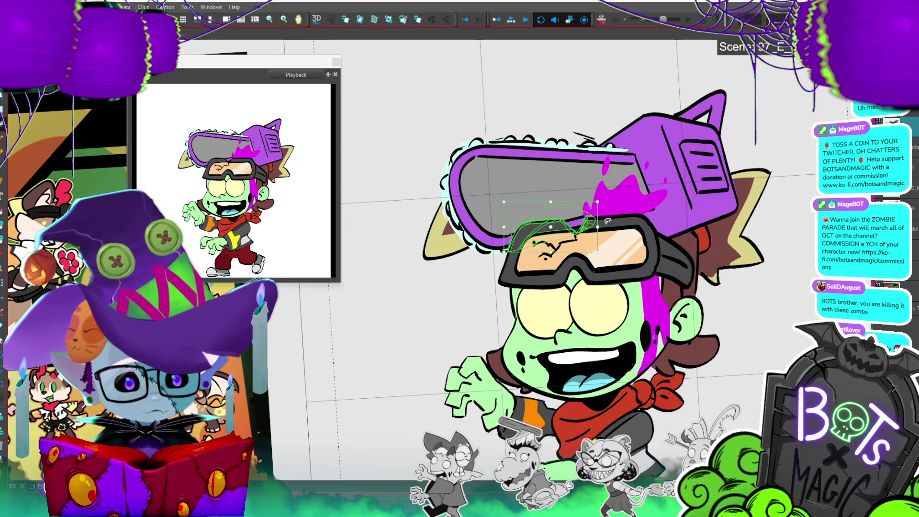
{"action": "left_click", "coordinate": [790, 238]}
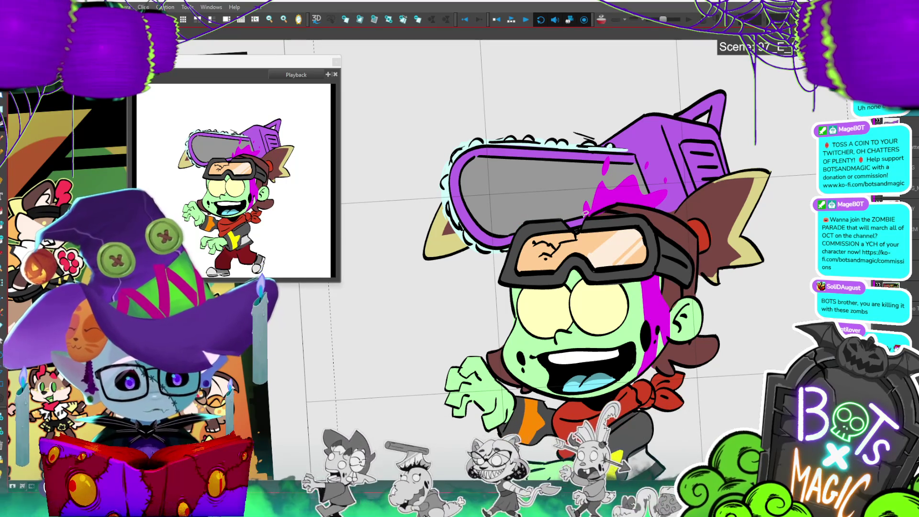
{"action": "left_click_drag", "start_coordinate": [519, 249], "coordinate": [582, 224]}
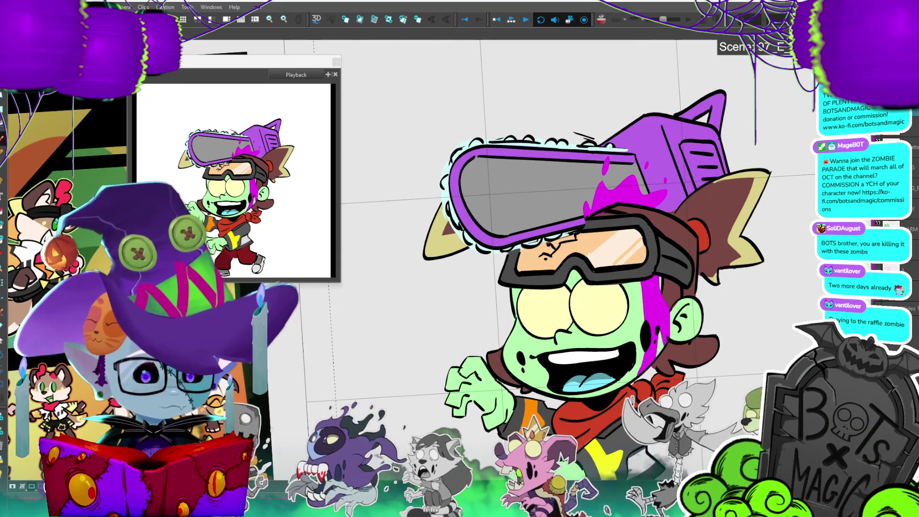
{"action": "key", "text": "Return"}
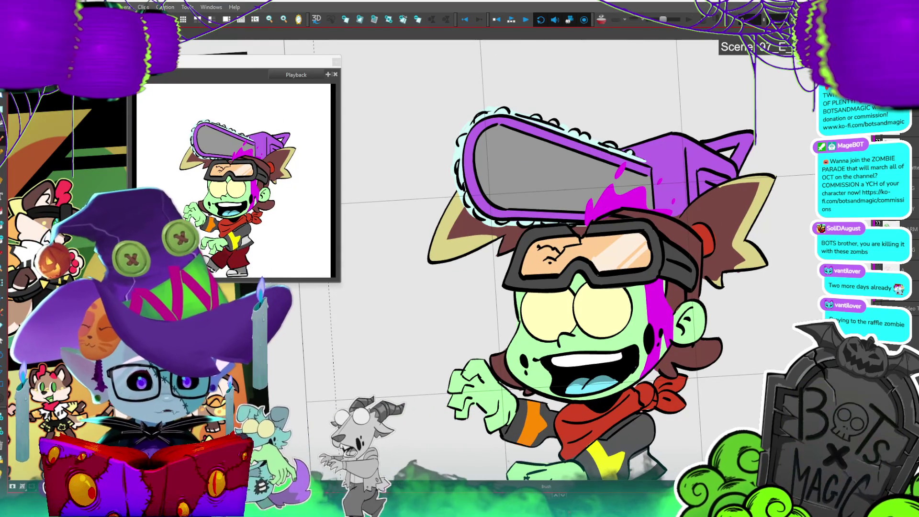
- Go to another walk-cycle frame and select the chainsaw hat drawing
{"action": "key", "text": "2"}
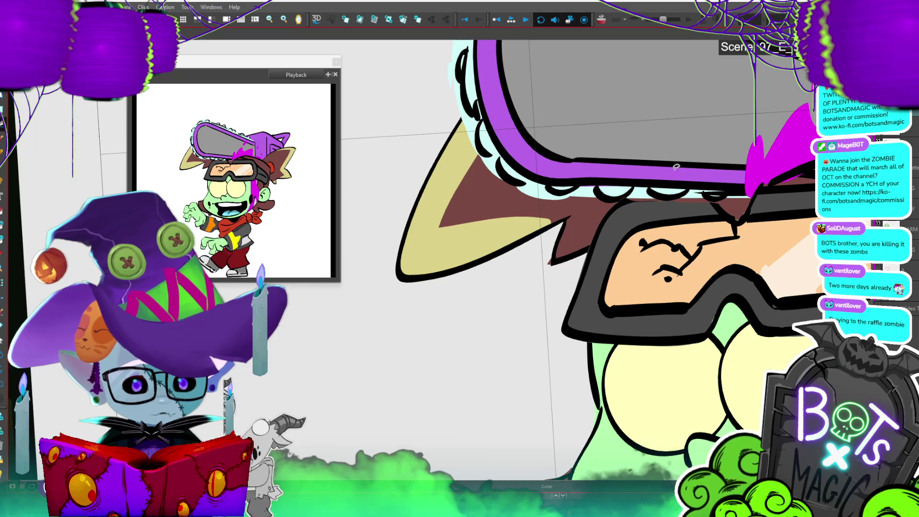
{"action": "key", "text": "1"}
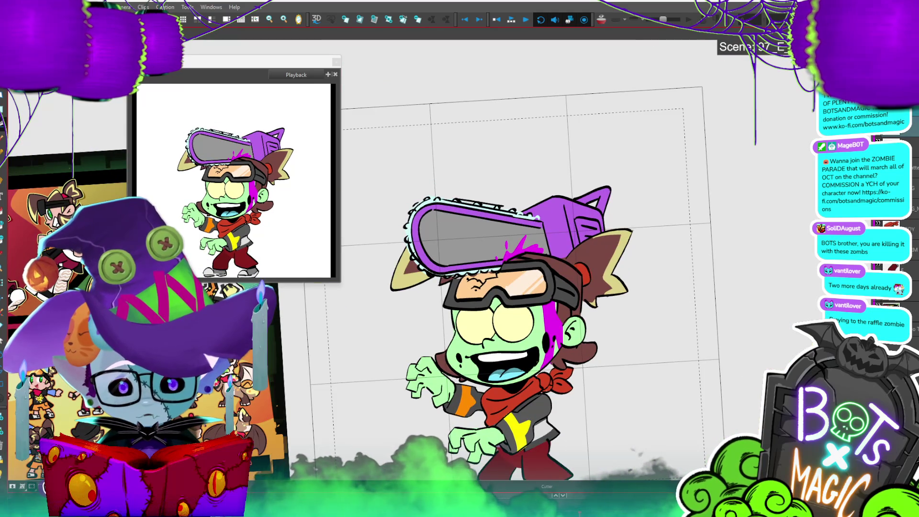
{"action": "key", "text": "period"}
{"action": "key", "text": "period"}
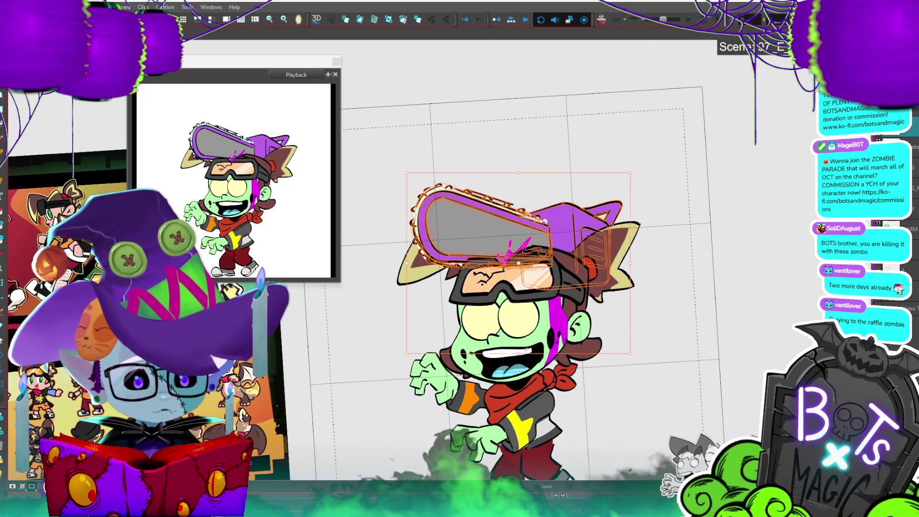
{"action": "left_click", "coordinate": [597, 243]}
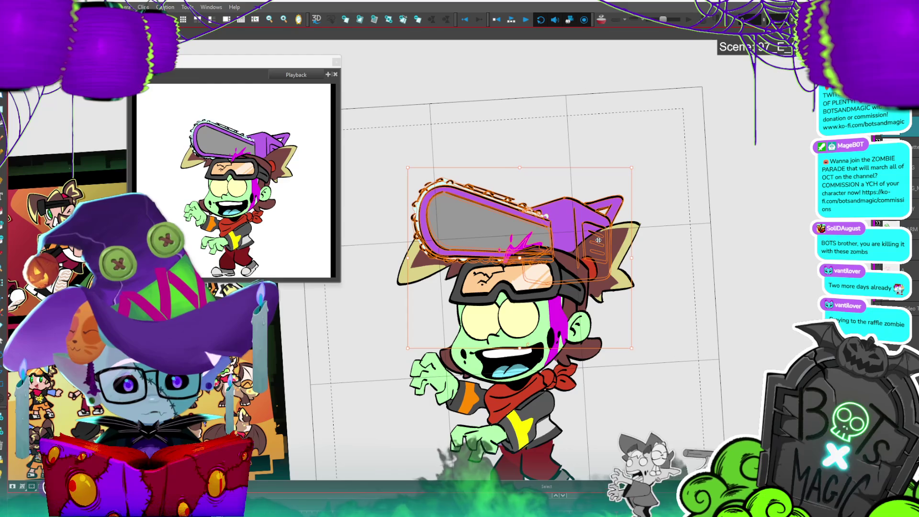
{"action": "key", "text": "Escape"}
- Zoom in on the goggles and try a stroke under the chainsaw, then undo it
{"action": "key", "text": "2"}
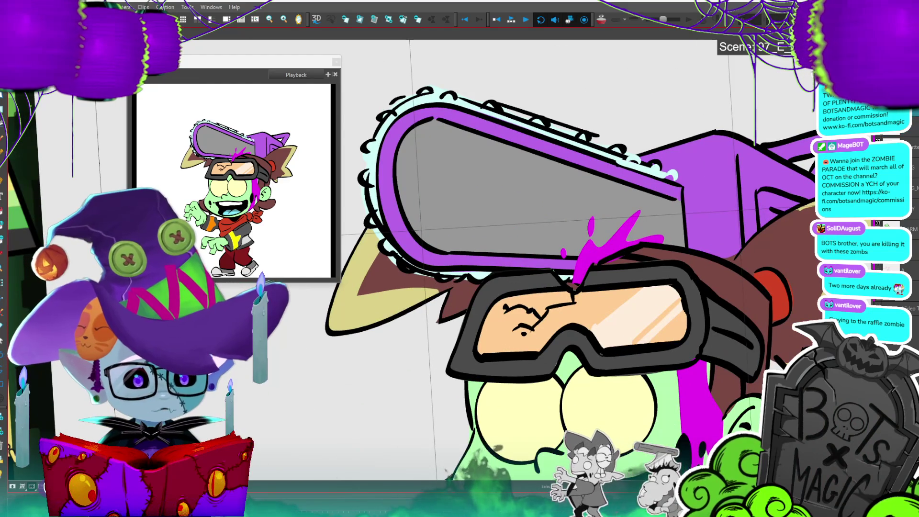
{"action": "mouse_move", "coordinate": [483, 271]}
{"action": "left_mouse_down"}
{"action": "mouse_move", "coordinate": [559, 280]}
{"action": "mouse_move", "coordinate": [575, 260]}
{"action": "mouse_move", "coordinate": [536, 281]}
{"action": "left_mouse_up"}
{"action": "key", "text": "ctrl+z"}
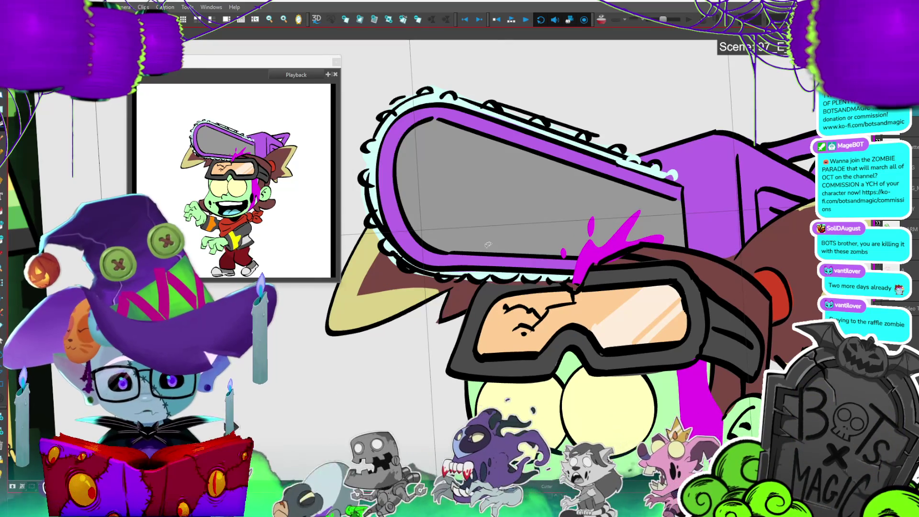
- Pan the view and step through neighbouring frames to compare the chainsaw
{"action": "left_click_drag", "start_coordinate": [488, 244], "coordinate": [435, 250]}
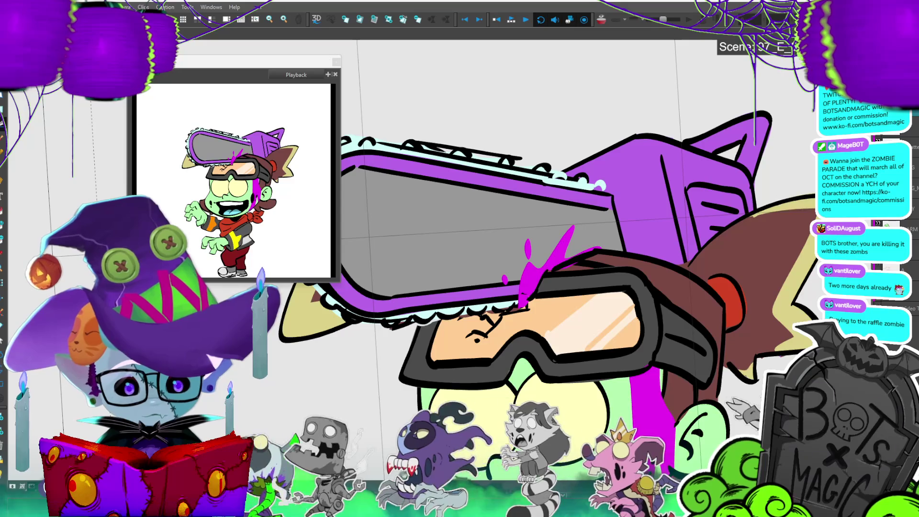
{"action": "key", "text": "period"}
{"action": "key", "text": "period"}
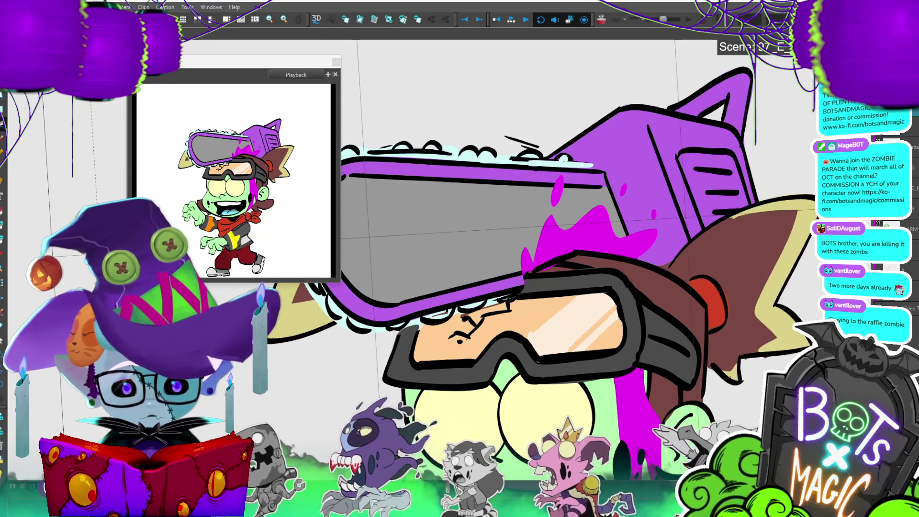
{"action": "key", "text": "space"}
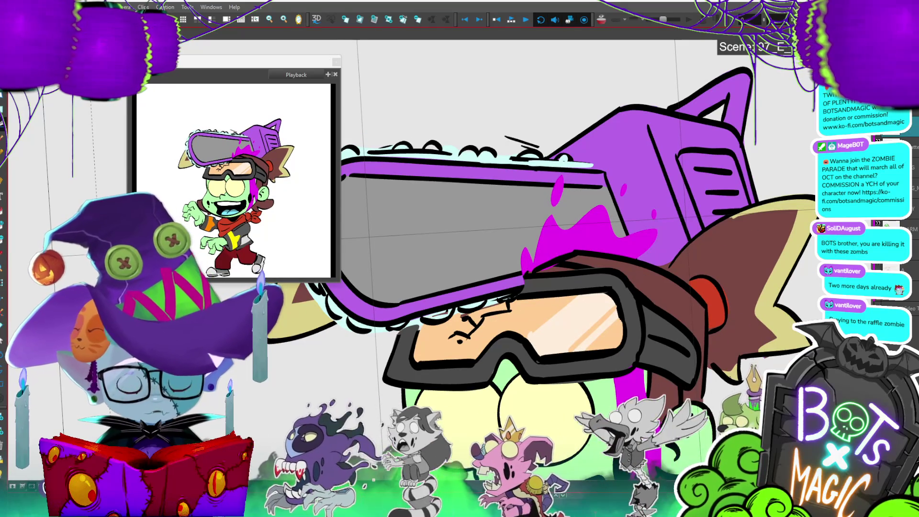
{"action": "key", "text": "period"}
{"action": "key", "text": "period"}
{"action": "key", "text": "period"}
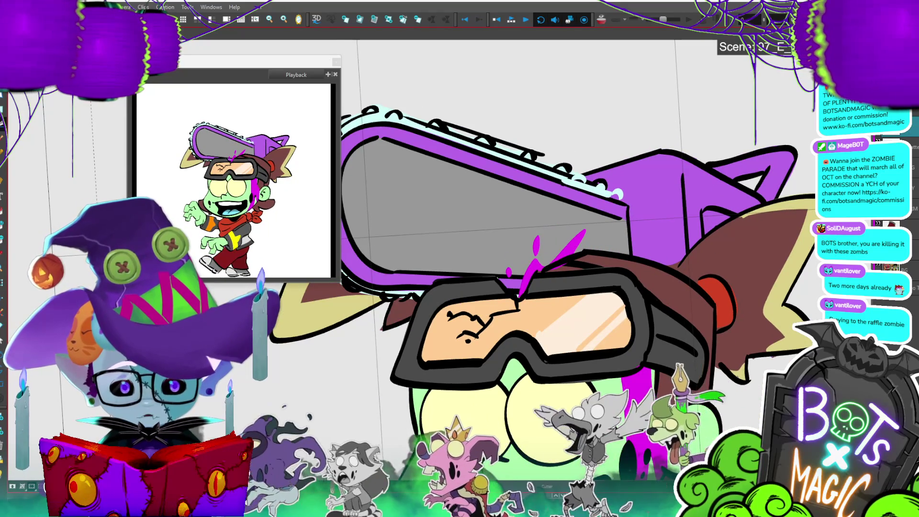
{"action": "key", "text": "period"}
{"action": "key", "text": "period"}
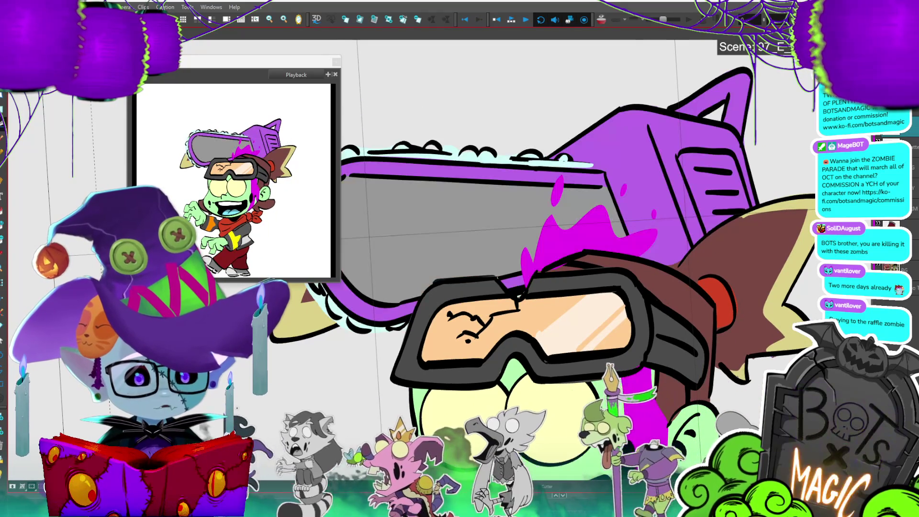
{"action": "key", "text": "period"}
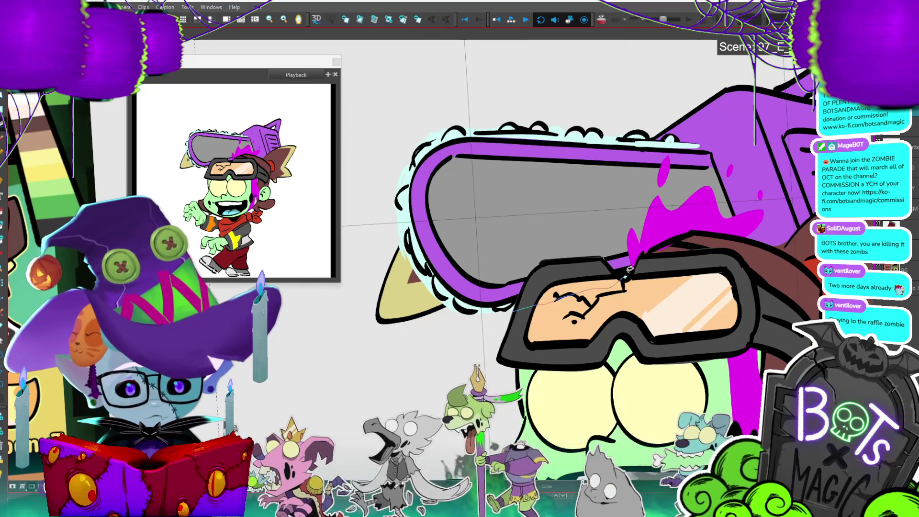
{"action": "key", "text": "ctrl+z"}
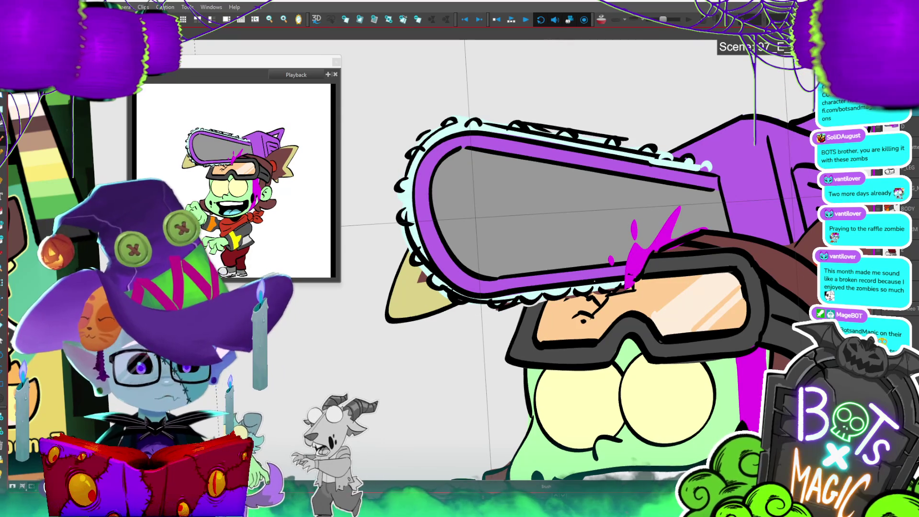
- Select the whole hat-and-goggles drawing, nudge it slightly left, and advance a drawing
{"action": "key", "text": "alt+s"}
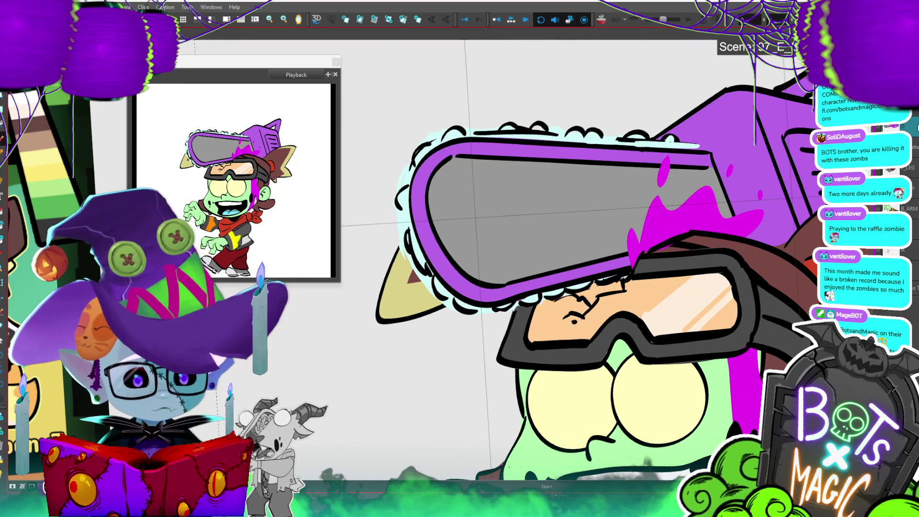
{"action": "key", "text": "ctrl+a"}
{"action": "left_click_drag", "start_coordinate": [792, 208], "coordinate": [788, 209]}
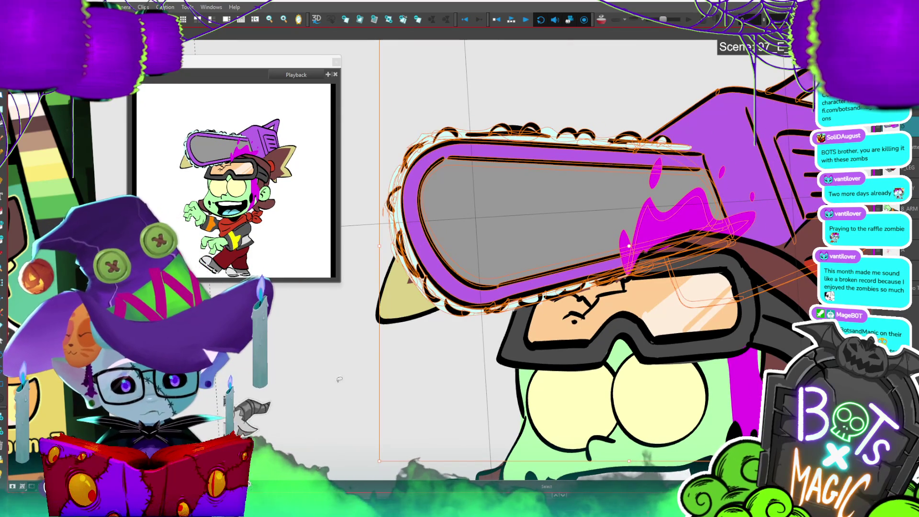
{"action": "key", "text": "."}
{"action": "key", "text": "."}
{"action": "key", "text": "."}
{"action": "key", "text": "."}
{"action": "key", "text": "."}
{"action": "key", "text": "."}
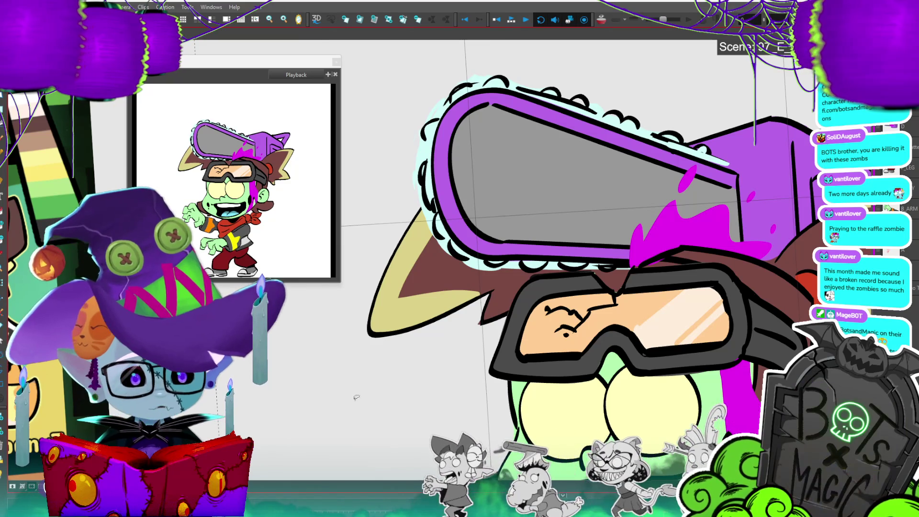
- Select the chainsaw hat drawing and flip between adjacent drawings to compare its poses
{"action": "left_click", "coordinate": [767, 214]}
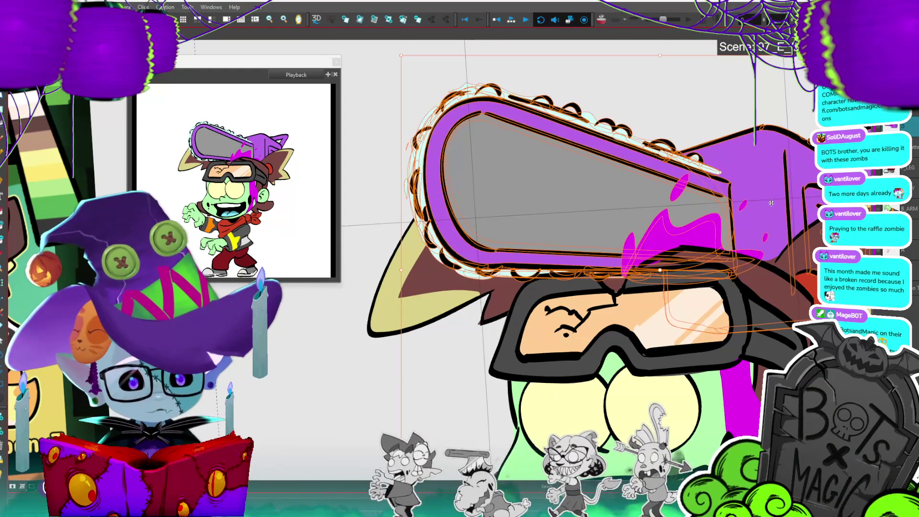
{"action": "left_click", "coordinate": [773, 200]}
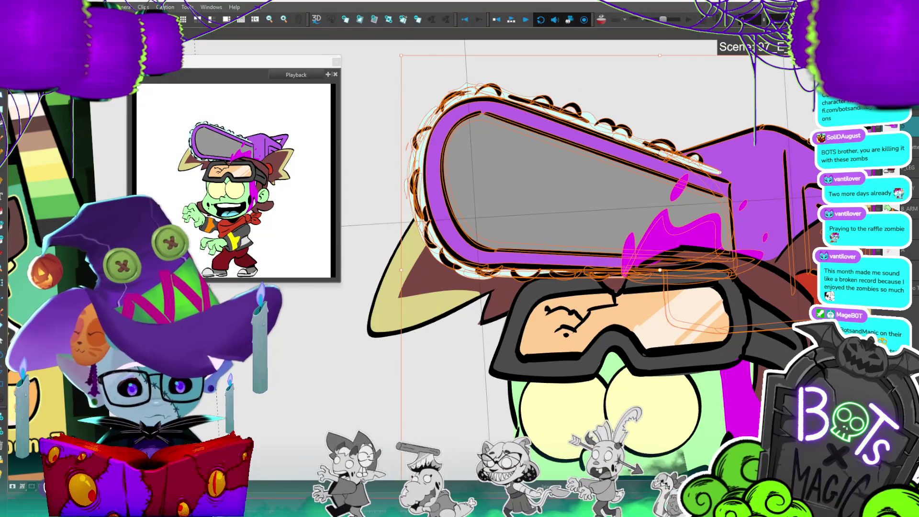
{"action": "key", "text": "period"}
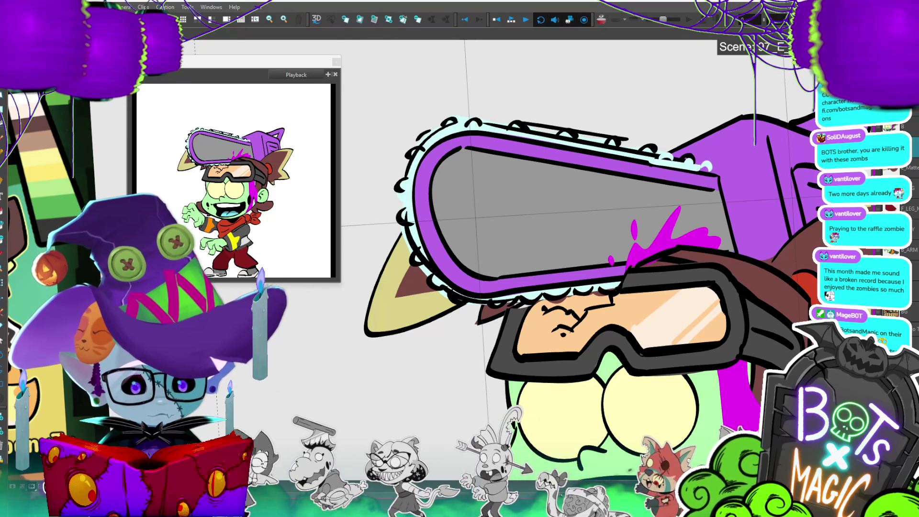
{"action": "key", "text": "period"}
{"action": "key", "text": "comma"}
{"action": "key", "text": "period"}
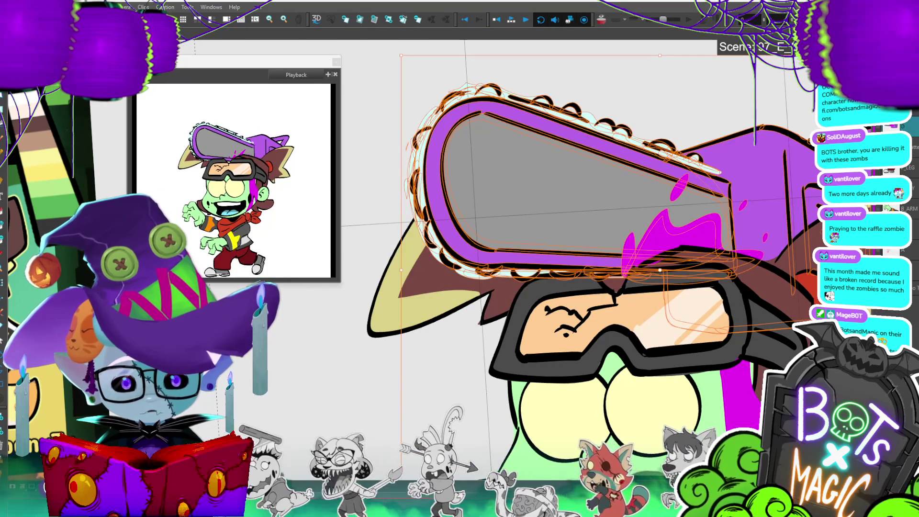
{"action": "key", "text": "comma"}
{"action": "key", "text": "period"}
{"action": "key", "text": "comma"}
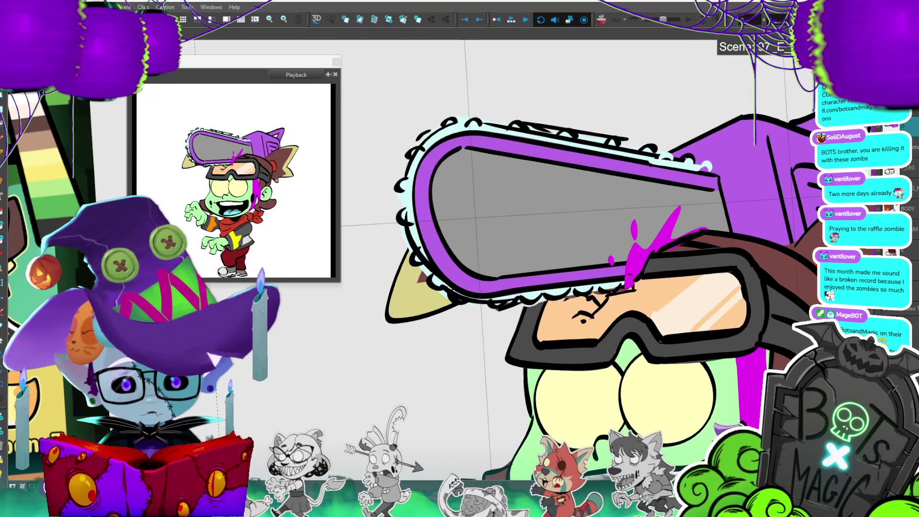
- Alternate between the tilted and flatter hat poses, settle on the tilted one, and undo the last pink-stroke change
{"action": "key", "text": "period"}
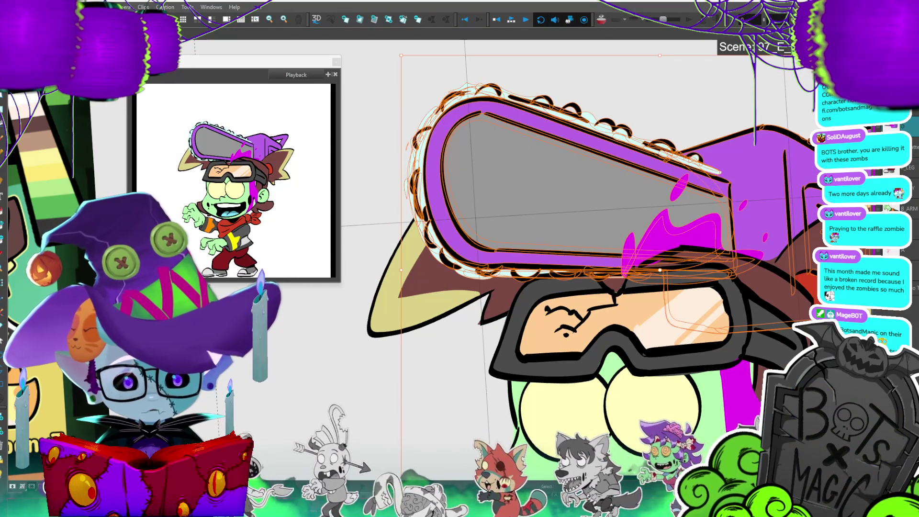
{"action": "key", "text": "period"}
{"action": "key", "text": "period"}
{"action": "key", "text": "comma"}
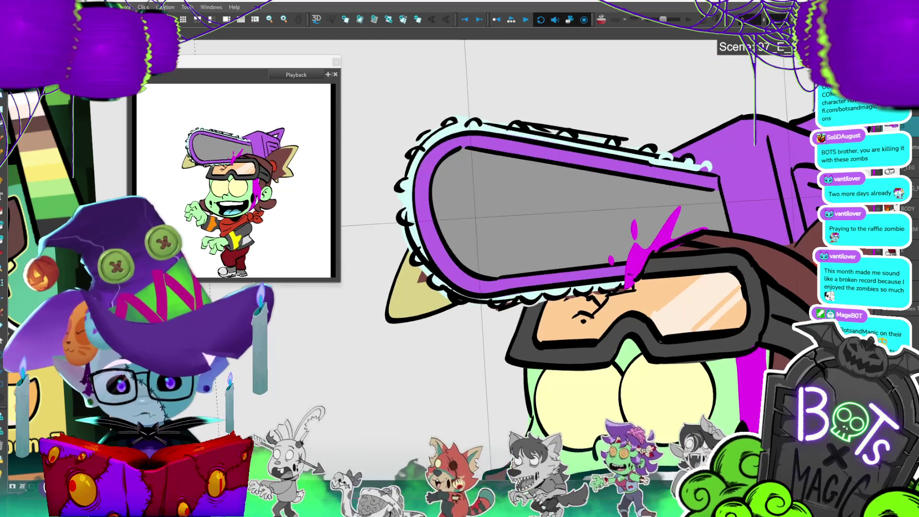
{"action": "key", "text": "period"}
{"action": "key", "text": "comma"}
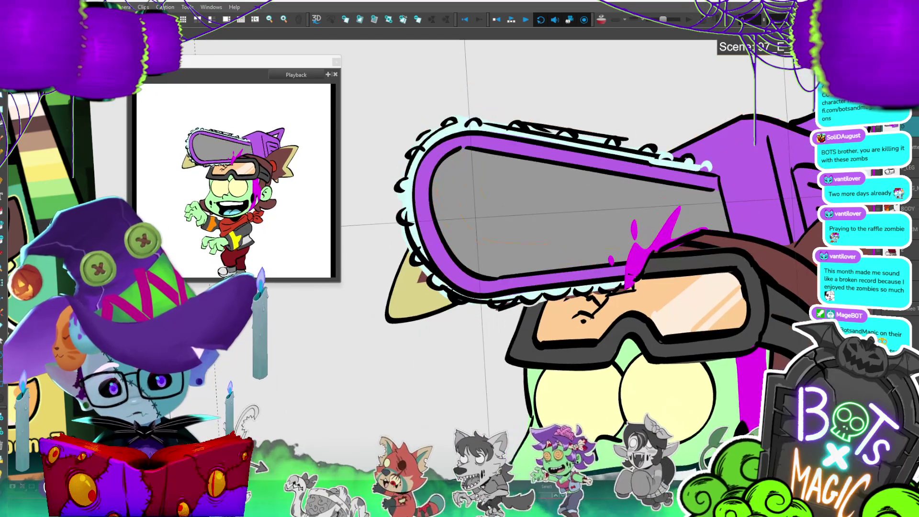
{"action": "key", "text": "period"}
{"action": "key", "text": "period"}
{"action": "key", "text": "comma"}
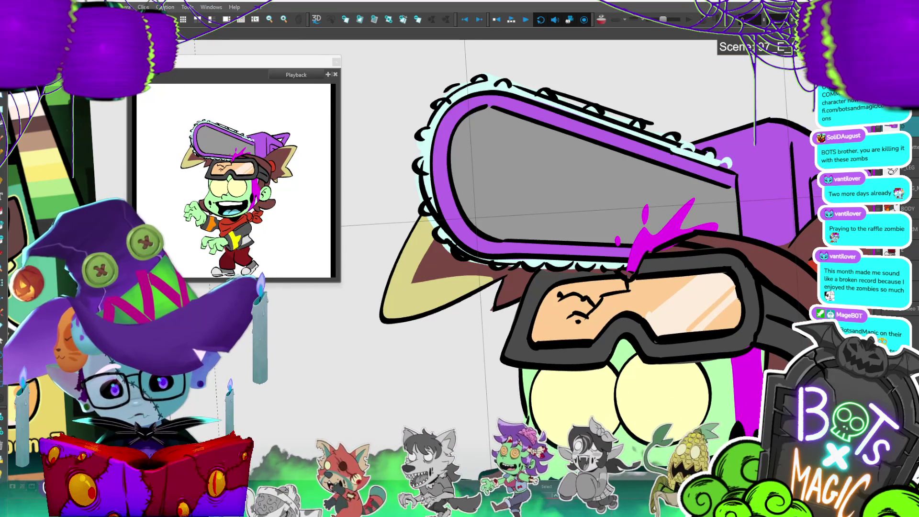
{"action": "key", "text": "period"}
{"action": "key", "text": "period"}
{"action": "key", "text": "comma"}
{"action": "key", "text": "period"}
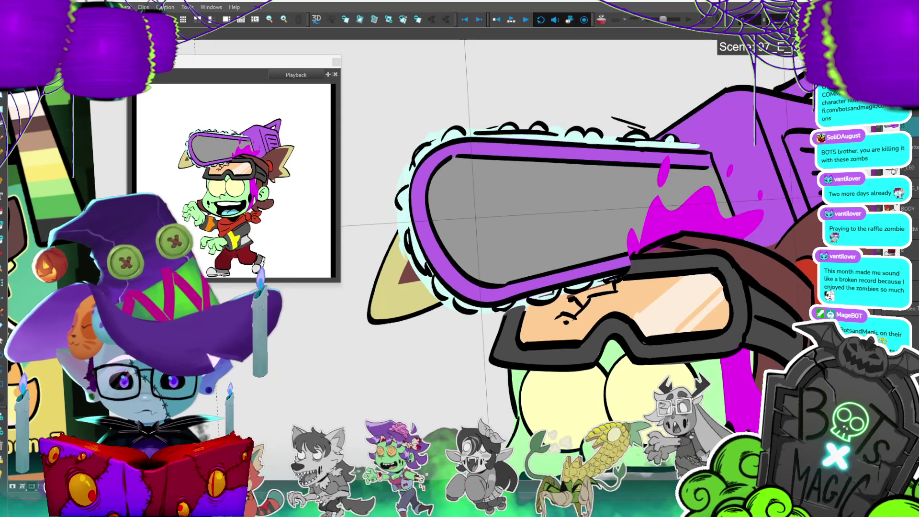
{"action": "key", "text": "comma"}
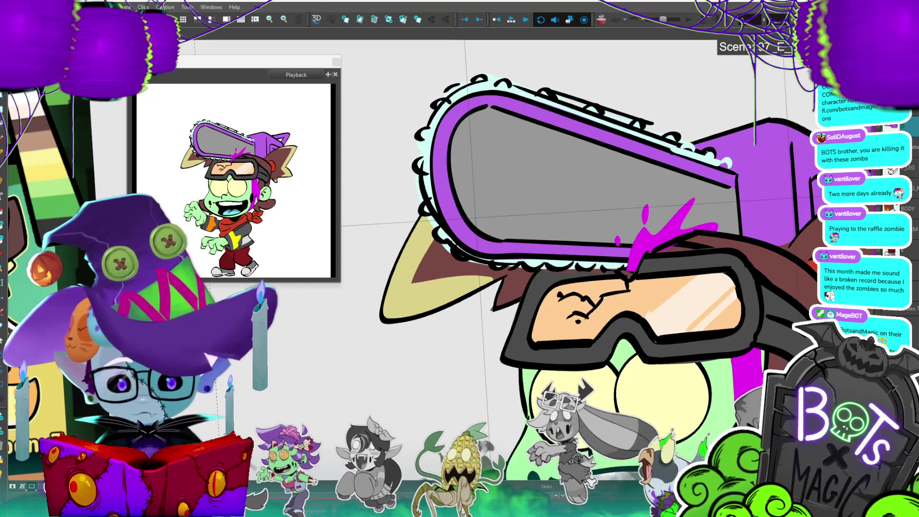
{"action": "key", "text": "period"}
{"action": "key", "text": "comma"}
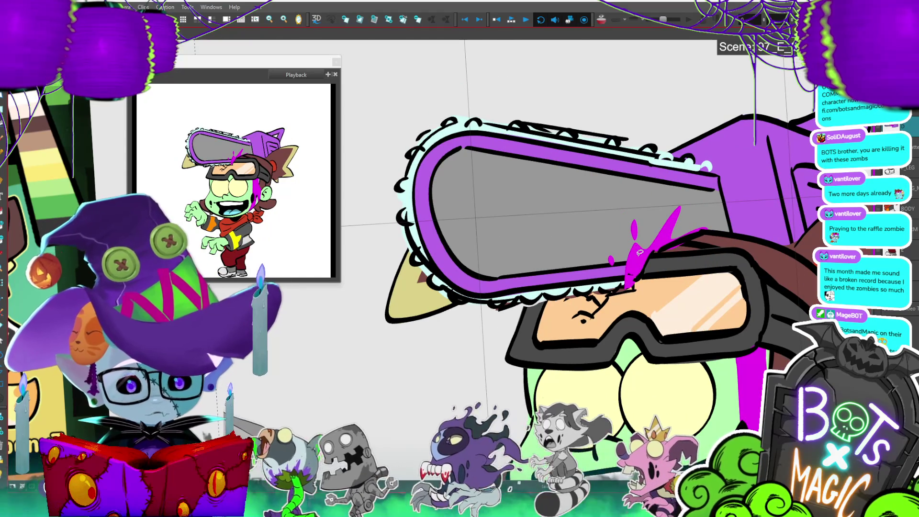
{"action": "key", "text": "ctrl+z"}
- Restore the pink splash shape, check it across poses, and move it up and left over the goggles
{"action": "key", "text": "ctrl+shift+z"}
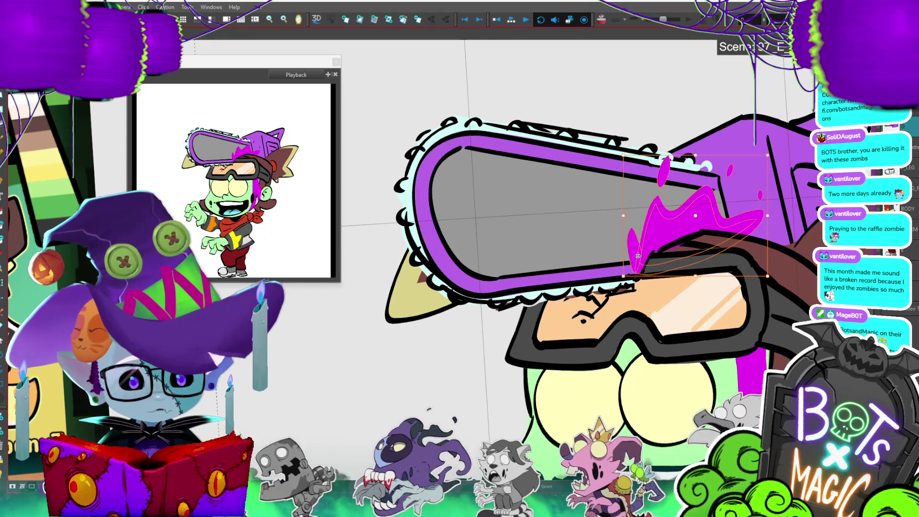
{"action": "key", "text": "ctrl+z"}
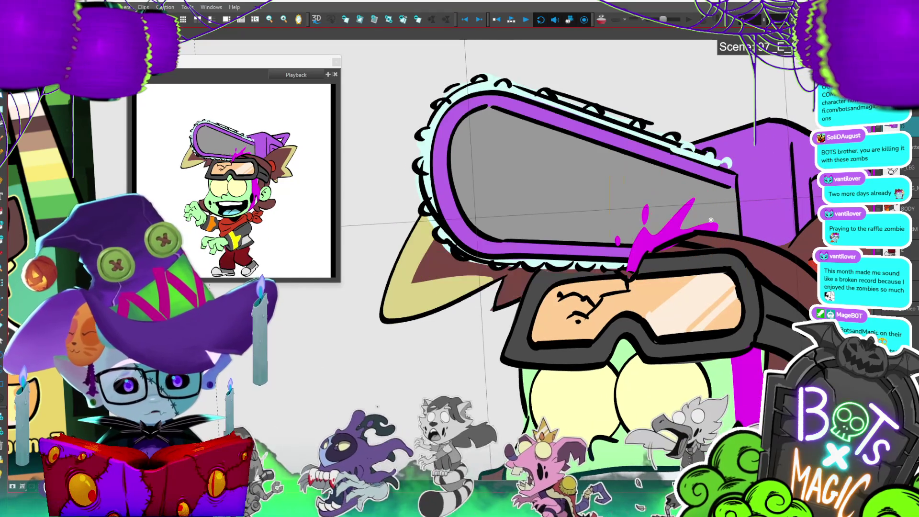
{"action": "key", "text": "period"}
{"action": "key", "text": "period"}
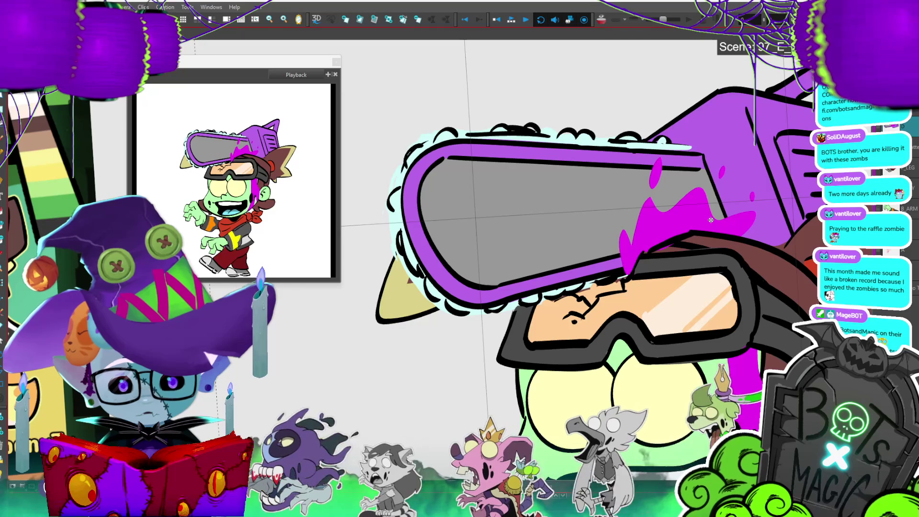
{"action": "key", "text": "period"}
{"action": "key", "text": "period"}
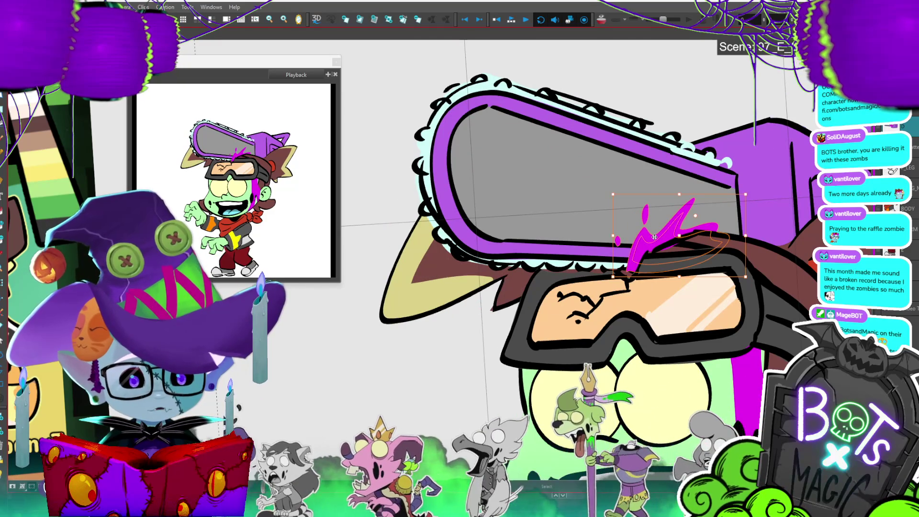
{"action": "key", "text": "period"}
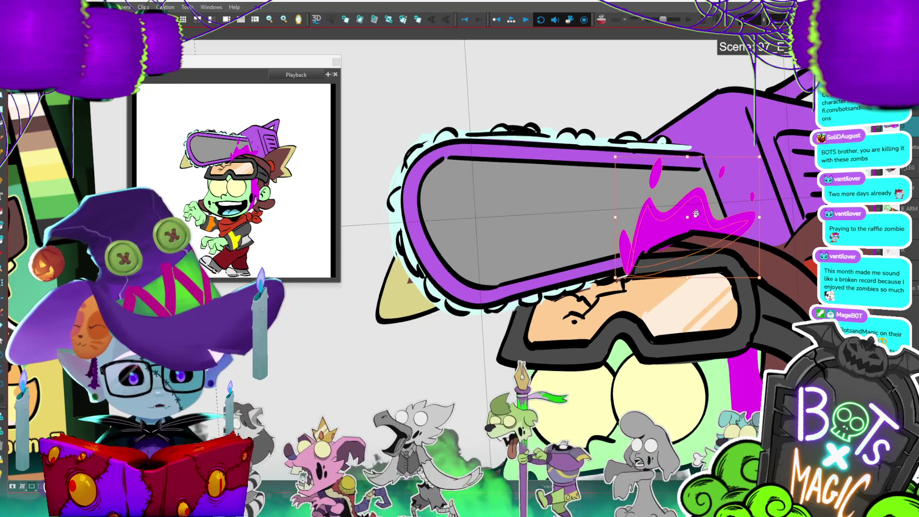
{"action": "left_click", "coordinate": [696, 213]}
{"action": "left_click_drag", "start_coordinate": [710, 228], "coordinate": [733, 180]}
- Check the splash across later walk-cycle drawings and draw a thin line along the goggles' top
{"action": "key", "text": "period"}
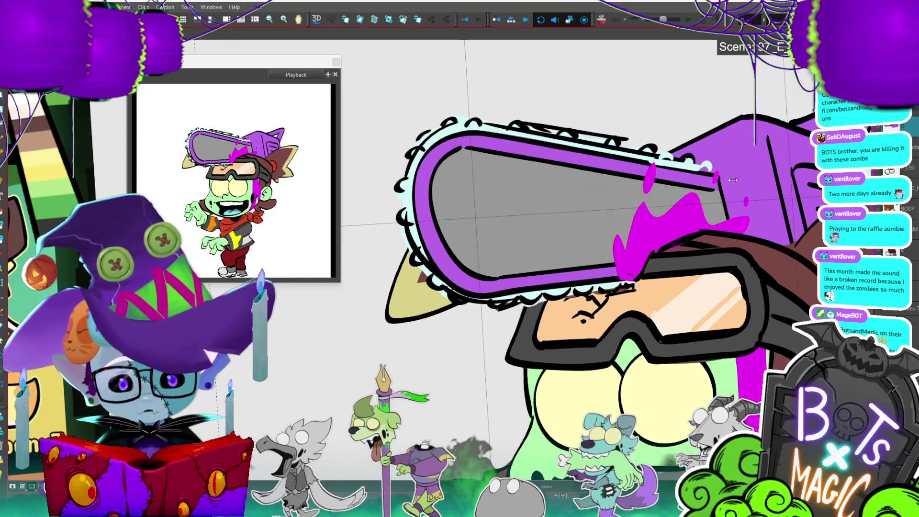
{"action": "key", "text": "period"}
{"action": "key", "text": "period"}
{"action": "key", "text": "period"}
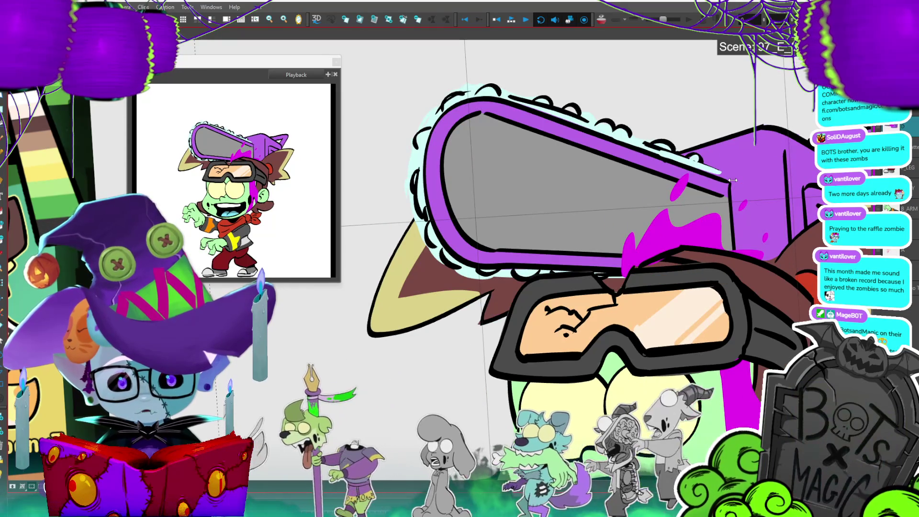
{"action": "key", "text": "period"}
{"action": "key", "text": "period"}
{"action": "key", "text": "period"}
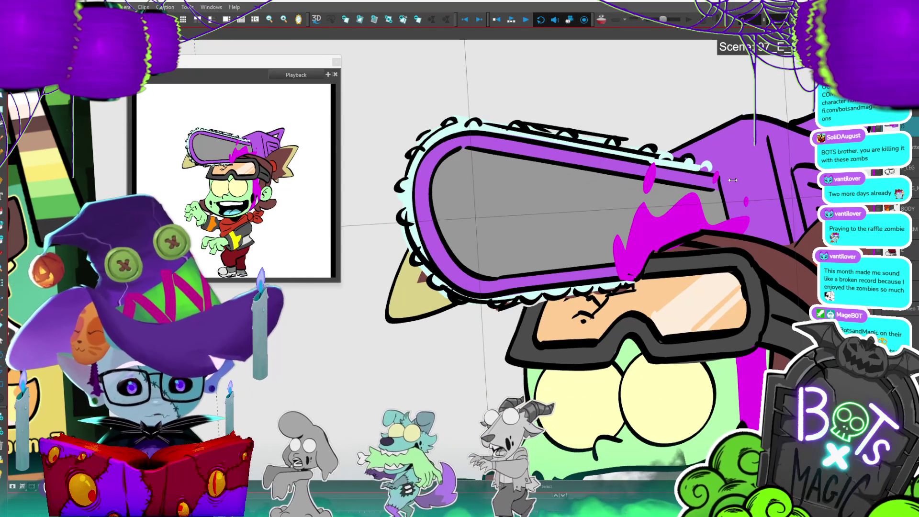
{"action": "key", "text": "period"}
{"action": "key", "text": "period"}
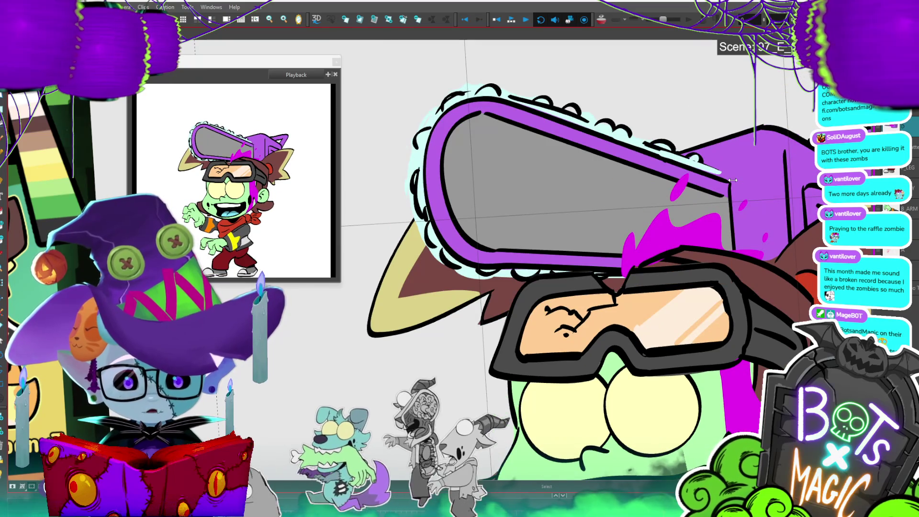
{"action": "key", "text": "period"}
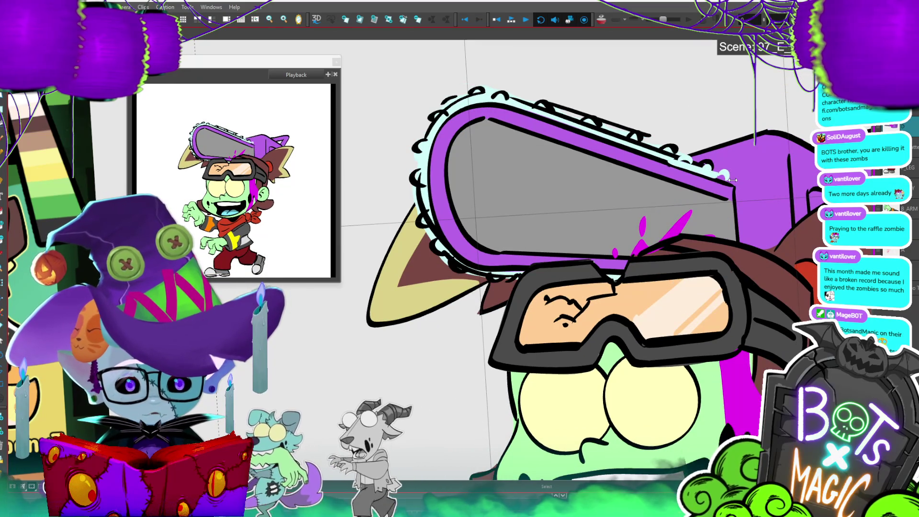
{"action": "key", "text": "period"}
{"action": "key", "text": "period"}
{"action": "key", "text": "period"}
{"action": "key", "text": "period"}
{"action": "key", "text": "period"}
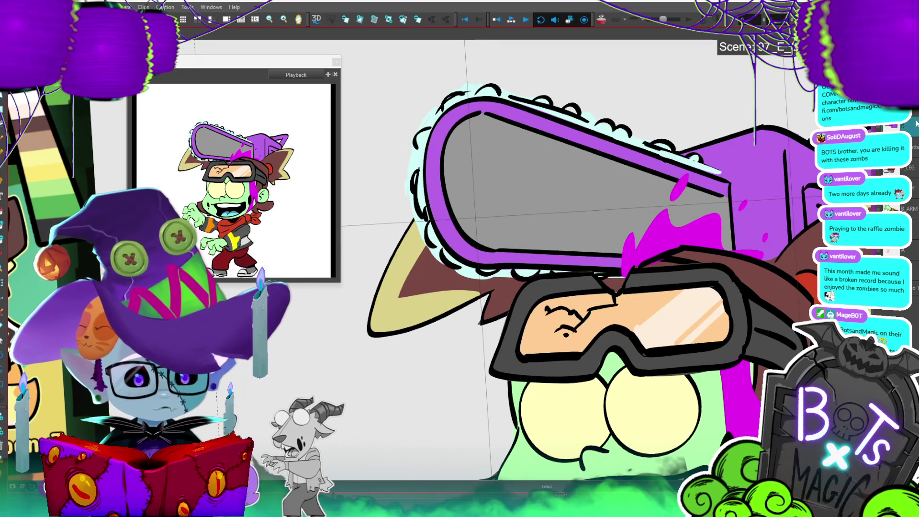
{"action": "key", "text": "period"}
{"action": "key", "text": "period"}
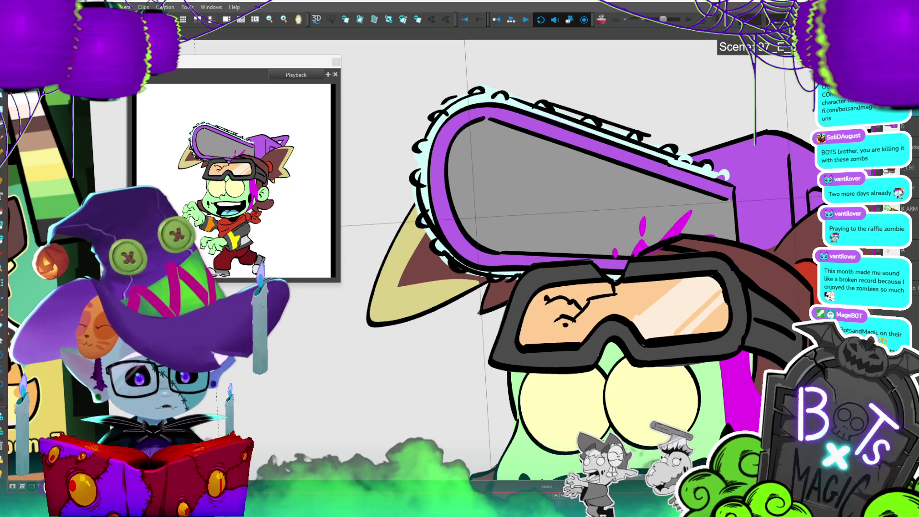
{"action": "mouse_move", "coordinate": [618, 279]}
{"action": "left_mouse_down"}
{"action": "mouse_move", "coordinate": [508, 285]}
{"action": "mouse_move", "coordinate": [622, 254]}
{"action": "left_mouse_up"}
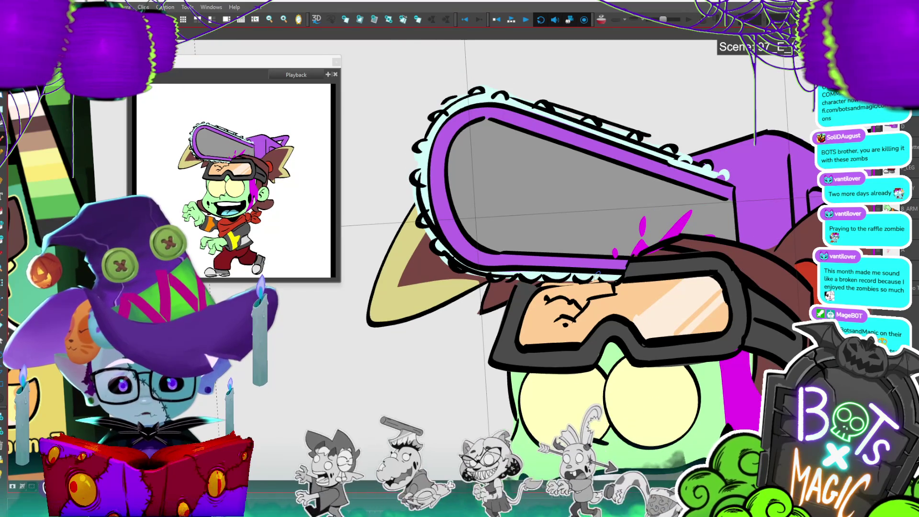
{"action": "key", "text": "ctrl+a"}
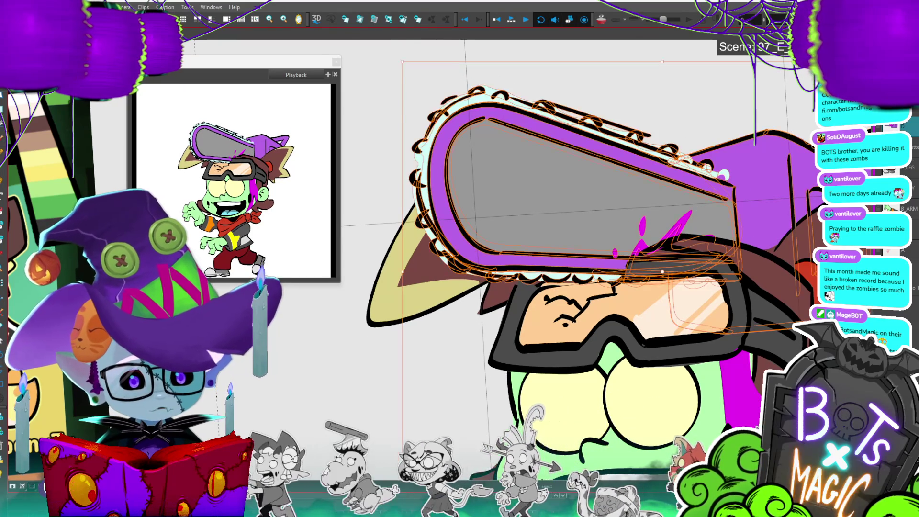
- Play back the walk-cycle animation and select the chainsaw hat
{"action": "key", "text": "2"}
{"action": "key", "text": "Return"}
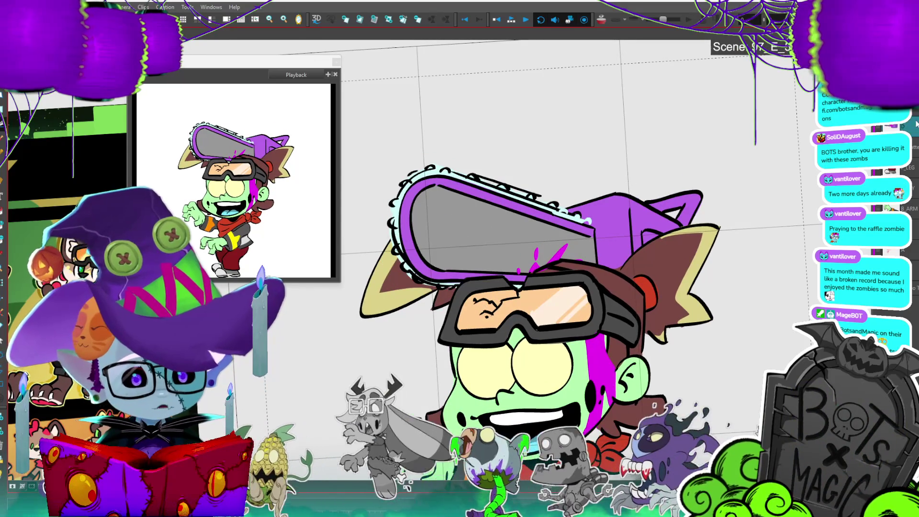
{"action": "left_click", "coordinate": [483, 307]}
- Tilt the chainsaw hat from its corner and raise it higher, comparing with the old pose via undo/redo
{"action": "left_click_drag", "start_coordinate": [720, 155], "coordinate": [670, 91]}
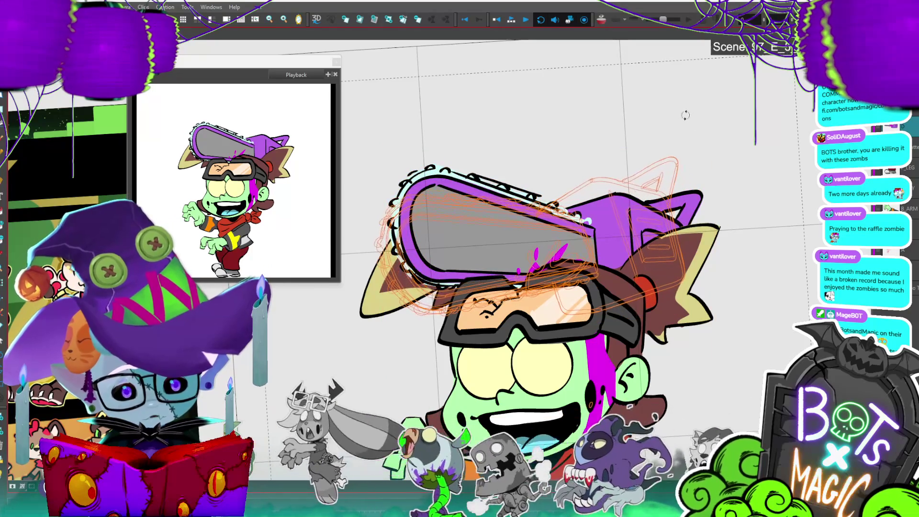
{"action": "left_click_drag", "start_coordinate": [650, 233], "coordinate": [664, 212]}
{"action": "key", "text": "ctrl+z"}
{"action": "key", "text": "ctrl+shift+z"}
{"action": "key", "text": "Escape"}
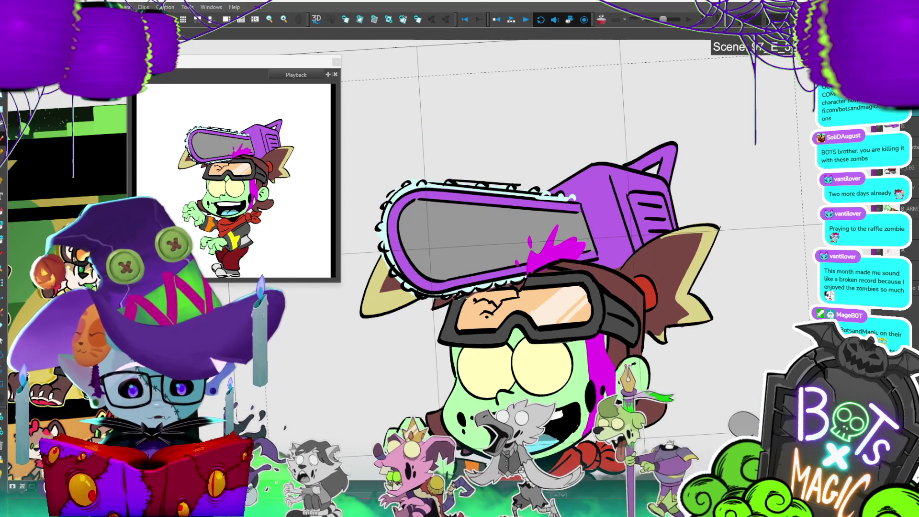
{"action": "key", "text": "period"}
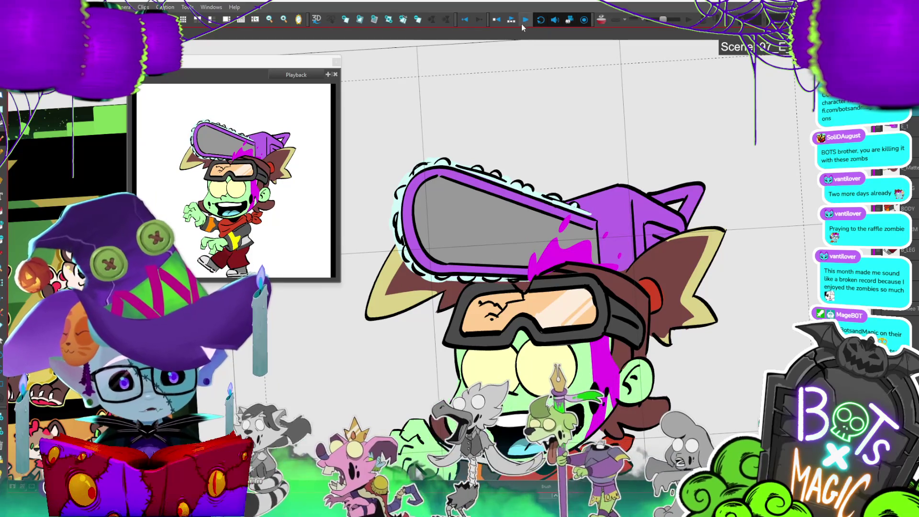
{"action": "left_click", "coordinate": [512, 19]}
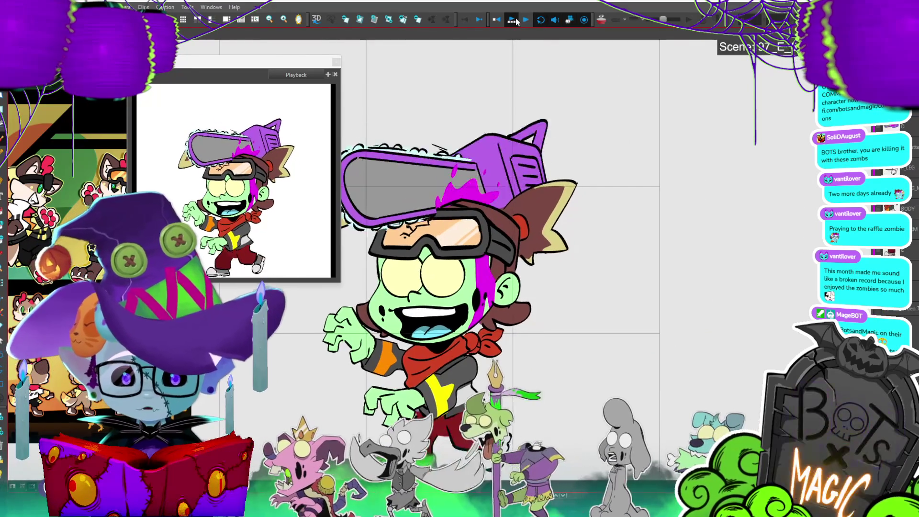
{"action": "left_click", "coordinate": [516, 19]}
{"action": "left_click", "coordinate": [515, 18]}
{"action": "left_click", "coordinate": [516, 18]}
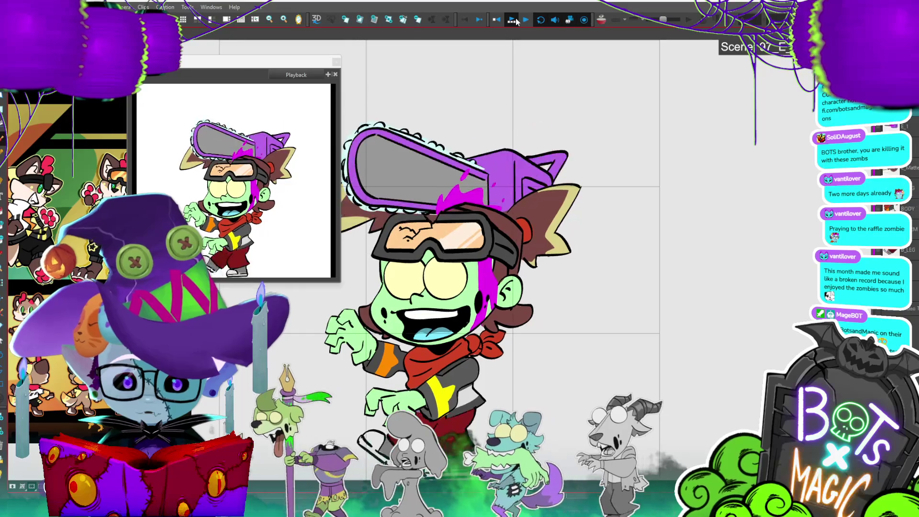
{"action": "left_click", "coordinate": [515, 18]}
{"action": "left_click", "coordinate": [516, 19]}
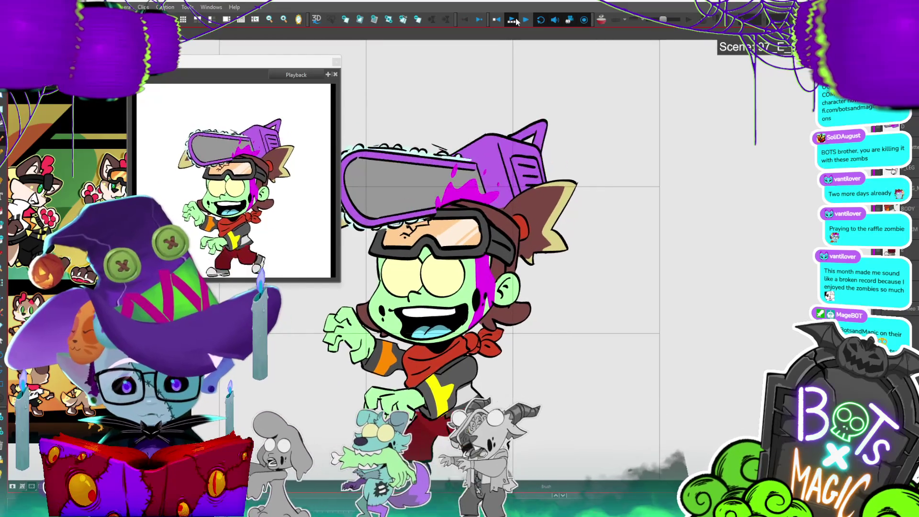
{"action": "left_click", "coordinate": [515, 18]}
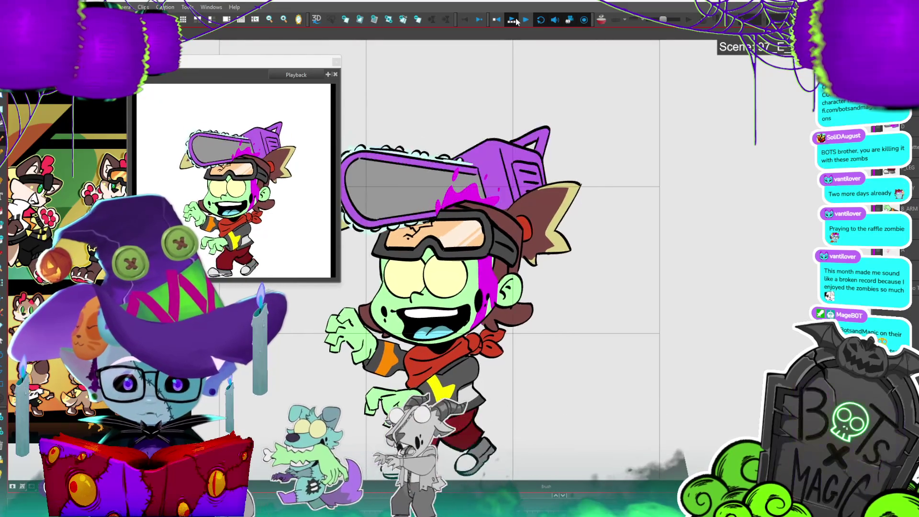
{"action": "left_click", "coordinate": [516, 18]}
{"action": "left_click", "coordinate": [515, 18]}
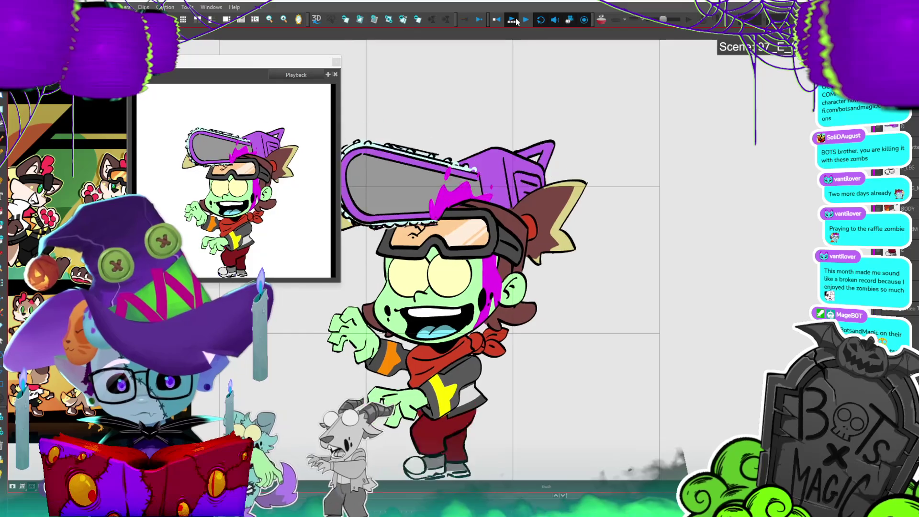
{"action": "left_click", "coordinate": [516, 18]}
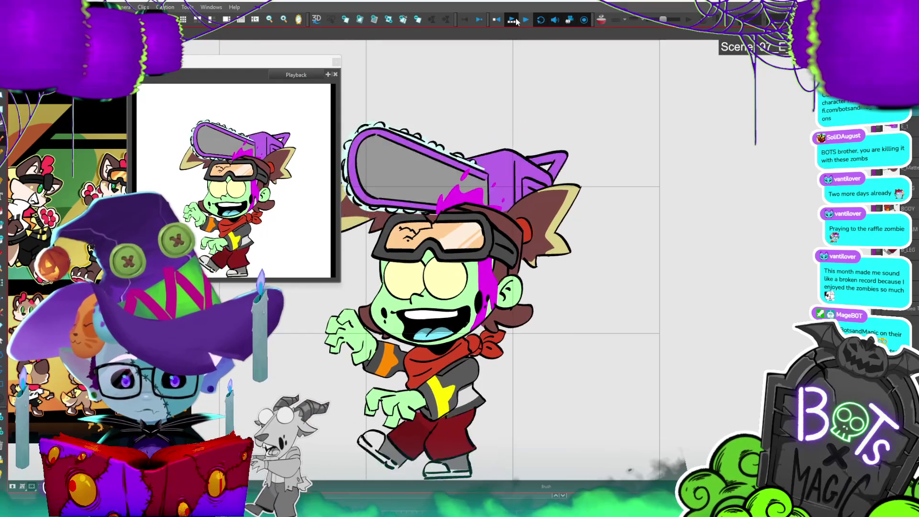
{"action": "left_click", "coordinate": [515, 18]}
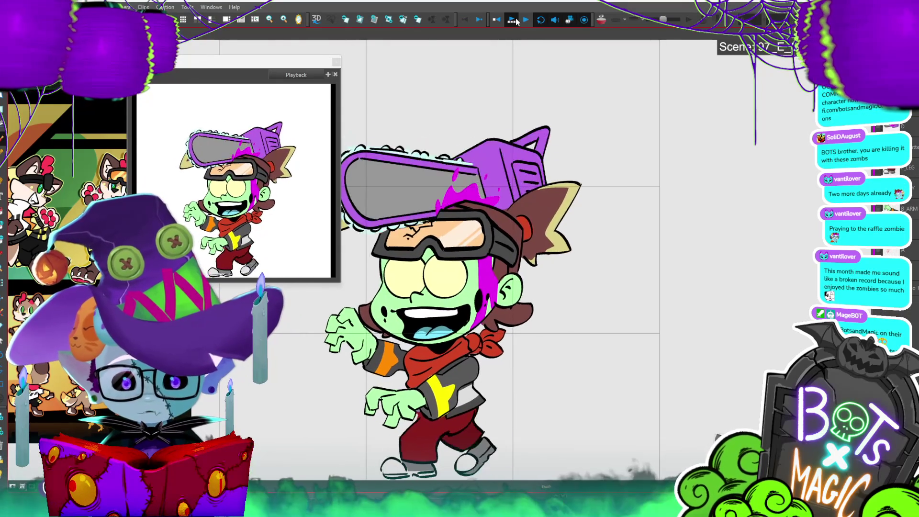
{"action": "left_click", "coordinate": [516, 18]}
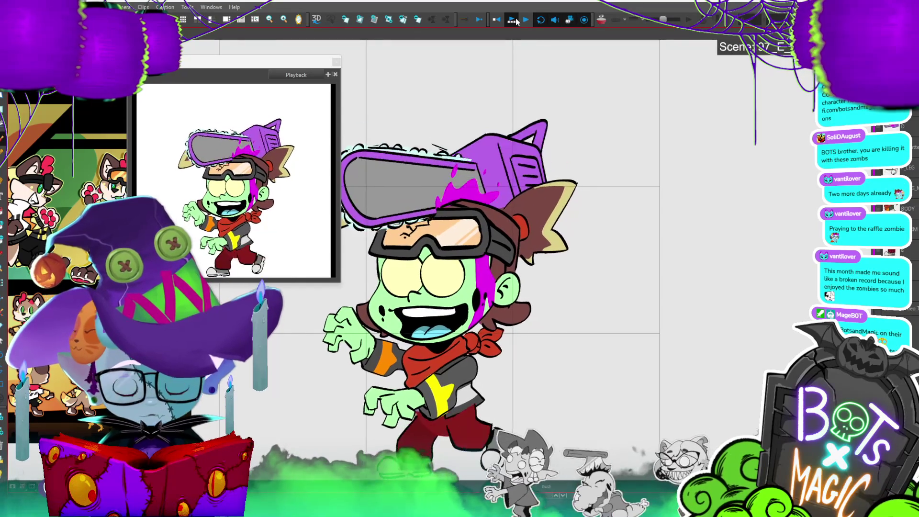
{"action": "left_click", "coordinate": [514, 21]}
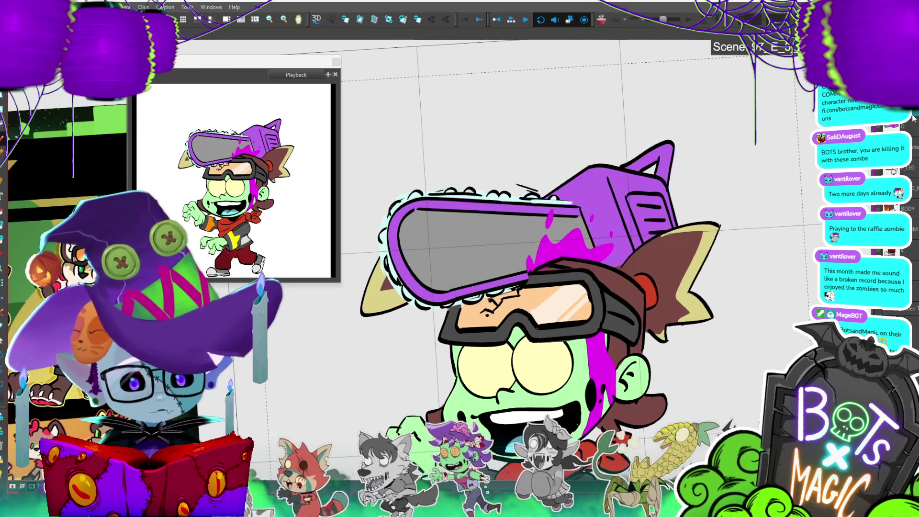
- Paint the goggles frame peach to match the Playback preview
{"action": "left_click", "coordinate": [690, 201]}
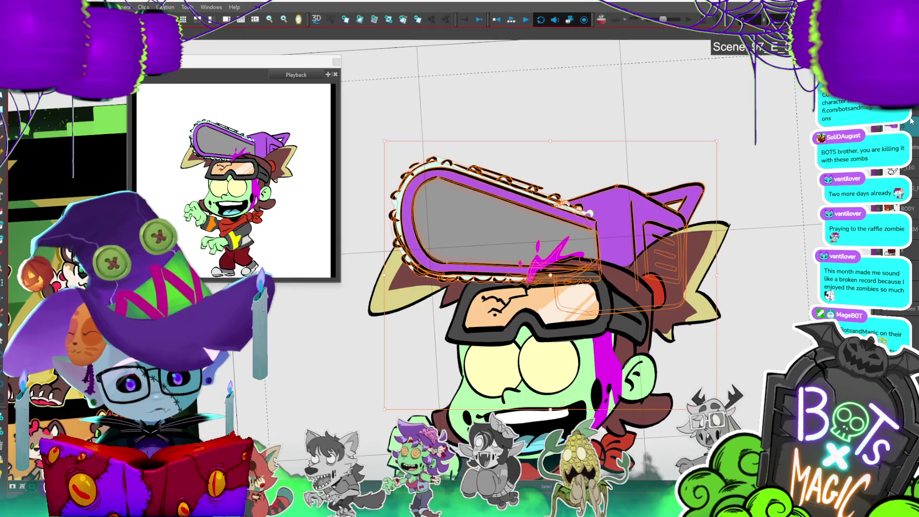
{"action": "left_click", "coordinate": [655, 210]}
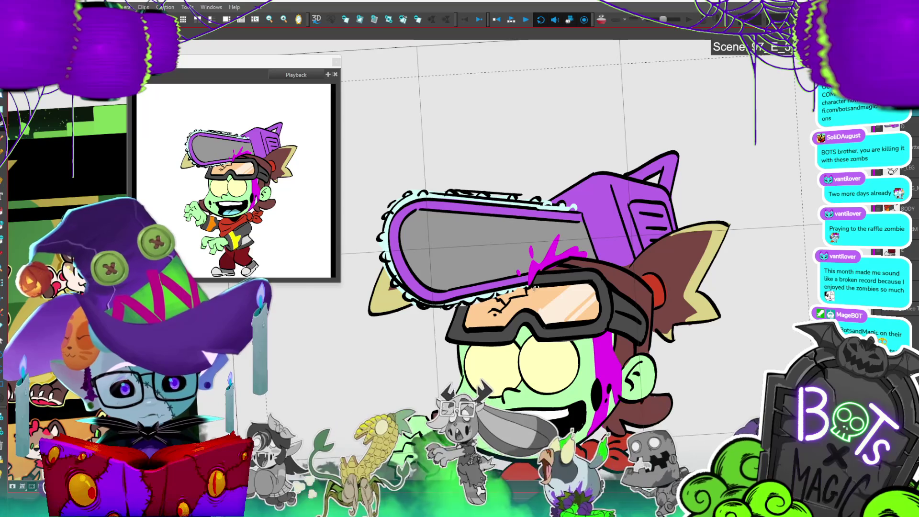
{"action": "left_click", "coordinate": [486, 290]}
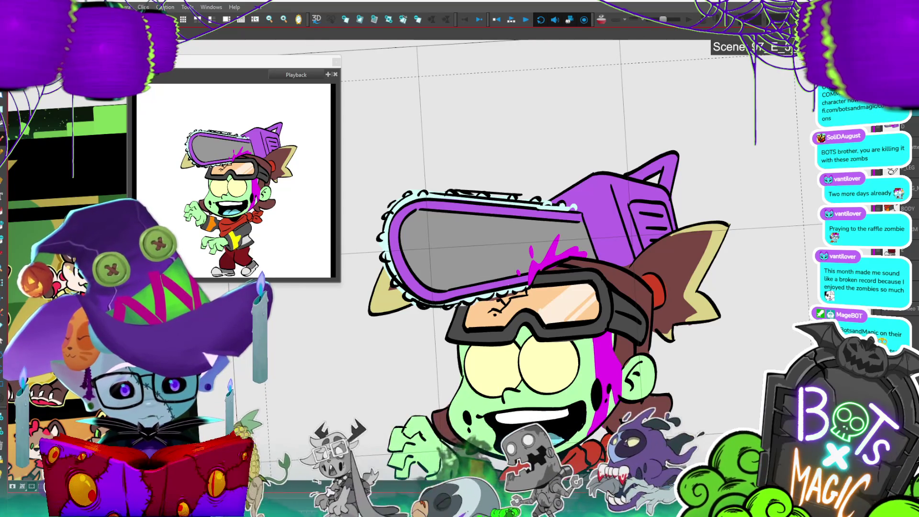
{"action": "left_click", "coordinate": [467, 311]}
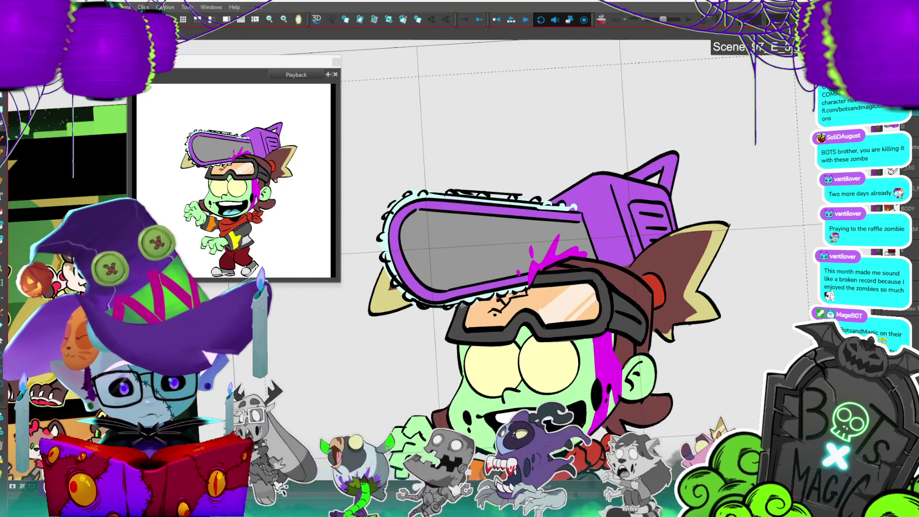
- On the next walk-cycle frame, nudge the chainsaw hat down a few pixels
{"action": "key", "text": "period"}
{"action": "key", "text": "period"}
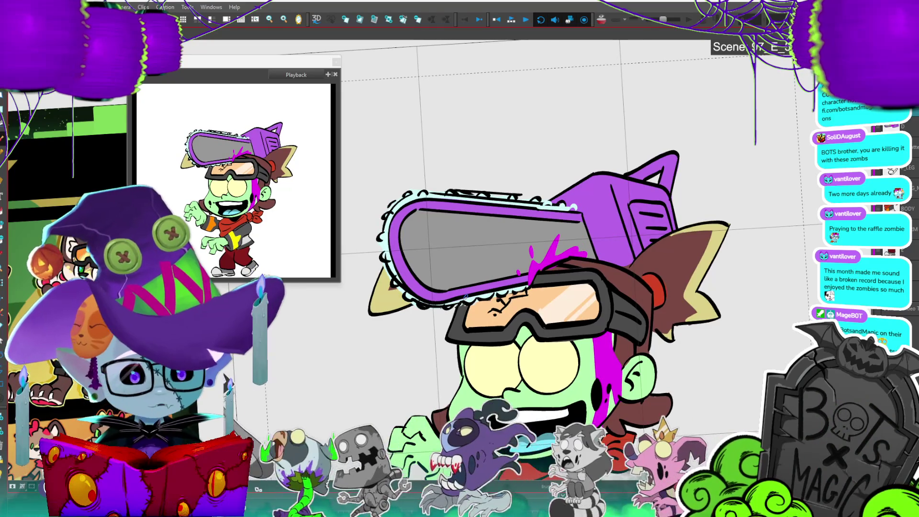
{"action": "left_click", "coordinate": [465, 295]}
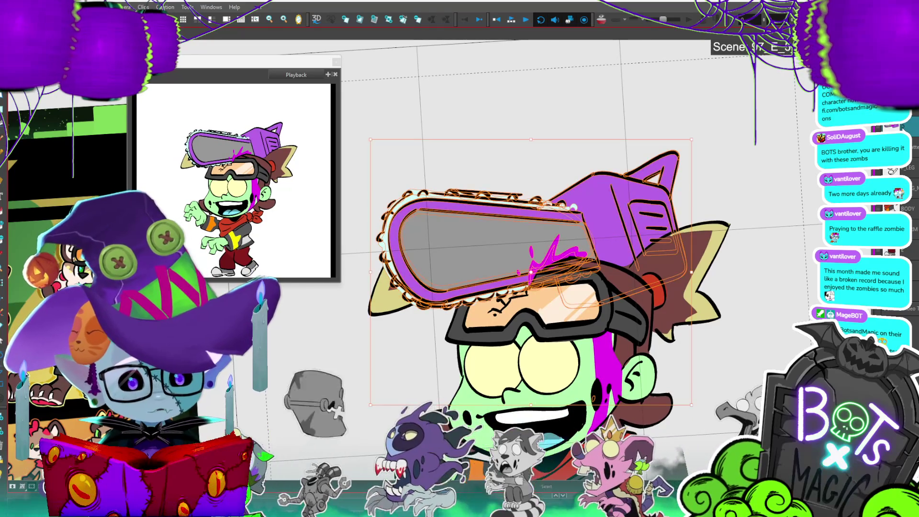
{"action": "left_click_drag", "start_coordinate": [656, 222], "coordinate": [656, 224]}
{"action": "left_click", "coordinate": [746, 161]}
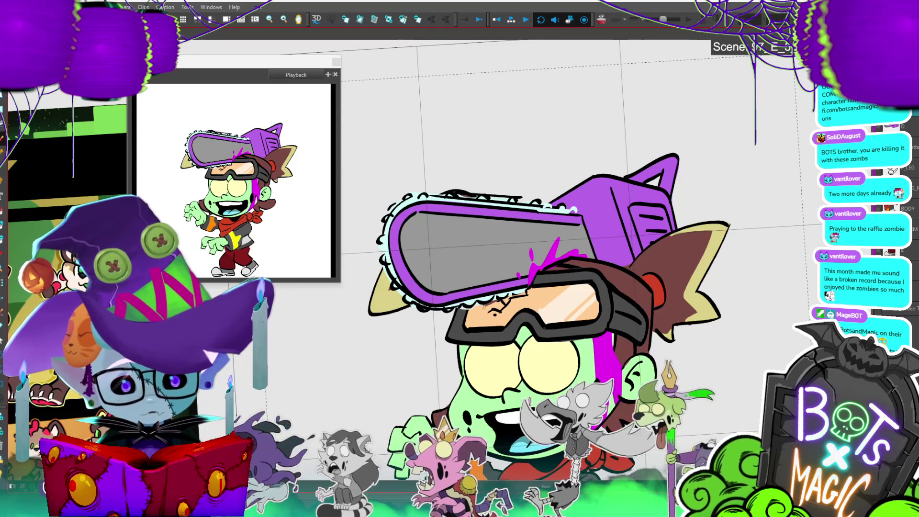
- Three frames later, drag the chainsaw hat up above the hair
{"action": "key", "text": "period"}
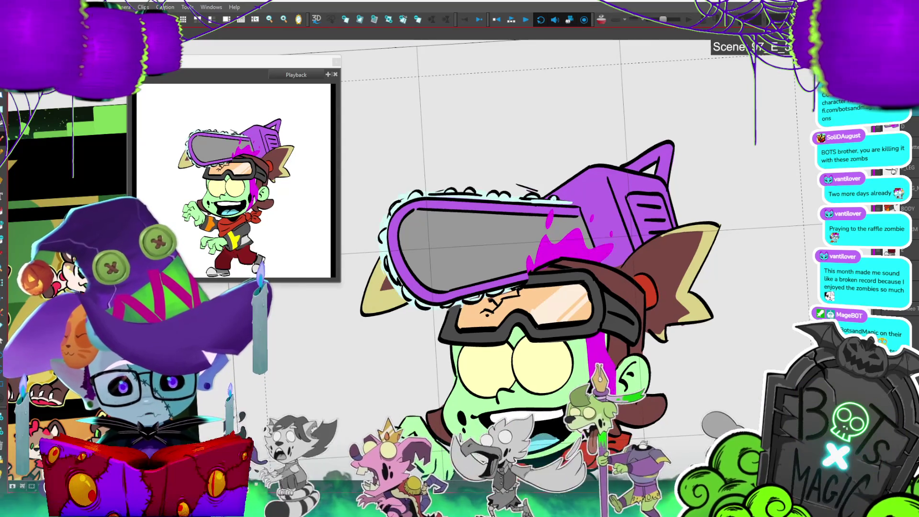
{"action": "key", "text": "period"}
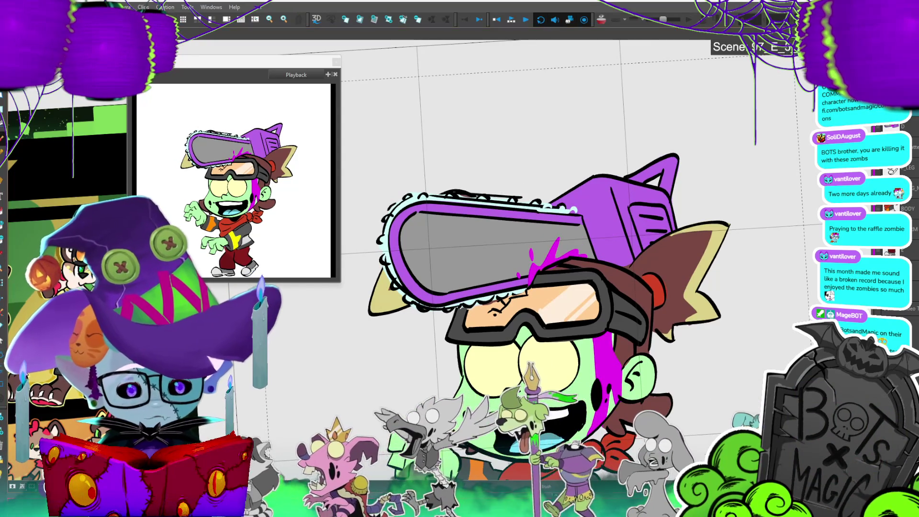
{"action": "key", "text": "period"}
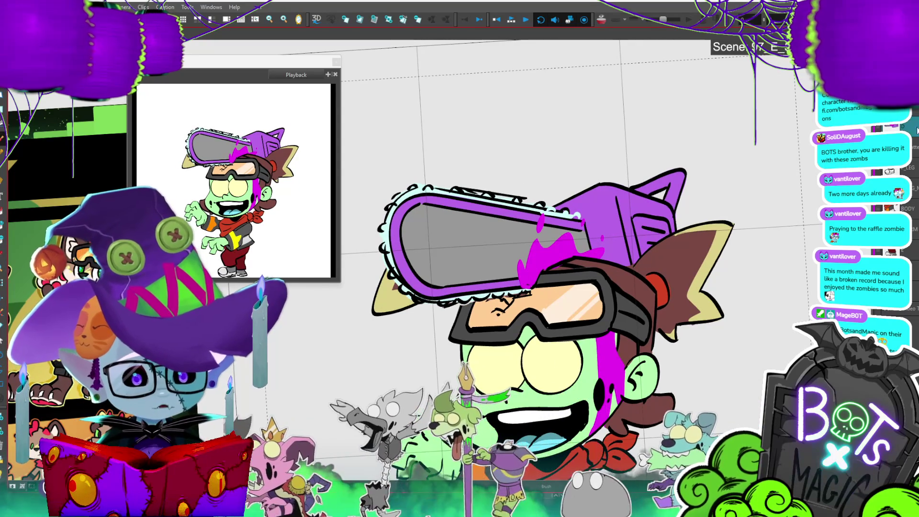
{"action": "left_click", "coordinate": [678, 213]}
{"action": "left_click_drag", "start_coordinate": [678, 213], "coordinate": [678, 148]}
- Flip between neighbouring frames to compare the hat height, returning to the raised-chainsaw frame
{"action": "key", "text": "comma"}
{"action": "key", "text": "period"}
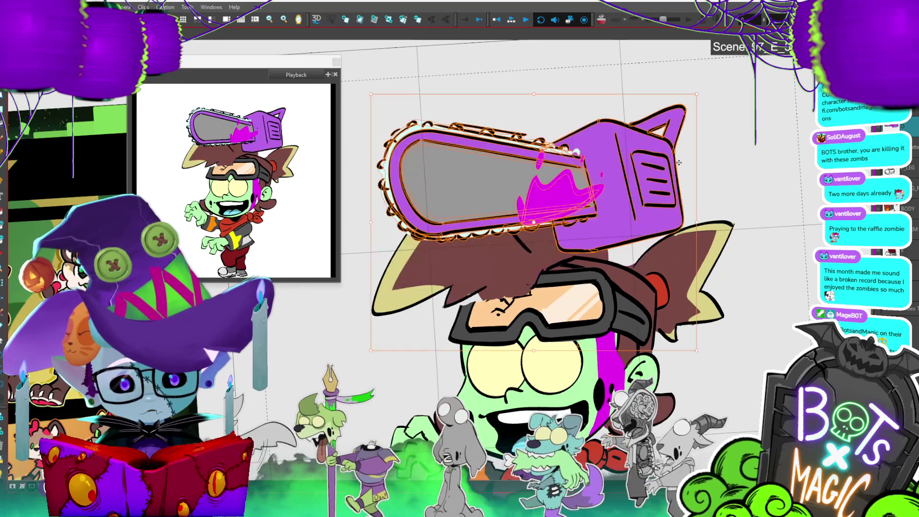
{"action": "key", "text": "comma"}
{"action": "key", "text": "period"}
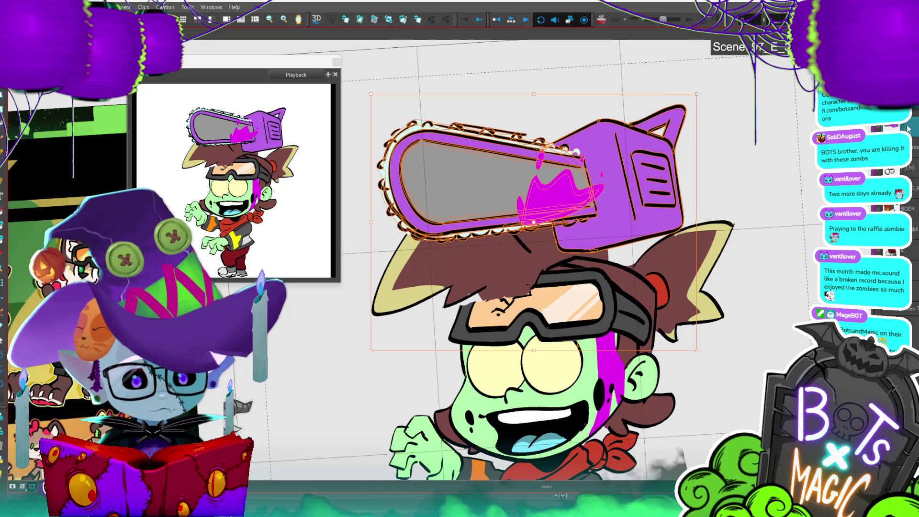
- Delete the magenta splash from the saw blade, then step frames and play the walk cycle to check
{"action": "left_click", "coordinate": [581, 190]}
{"action": "key", "text": "Delete"}
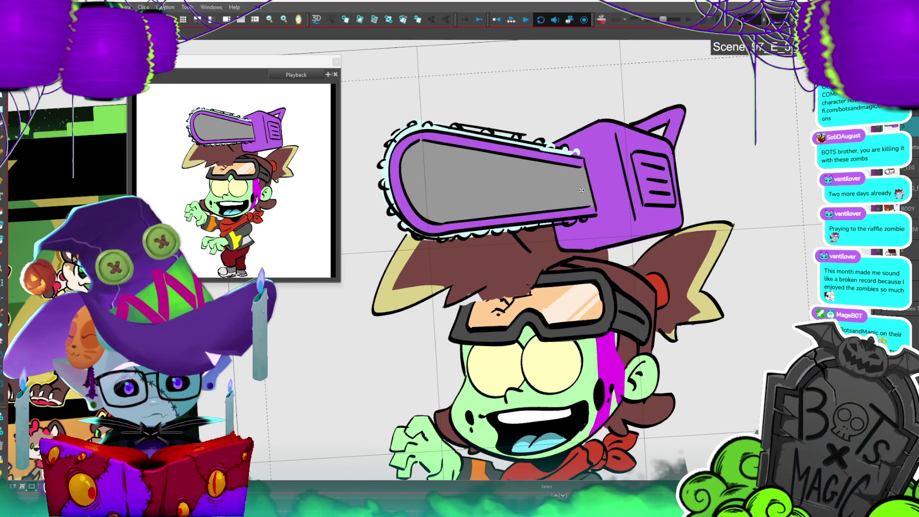
{"action": "key", "text": "period"}
{"action": "key", "text": "comma"}
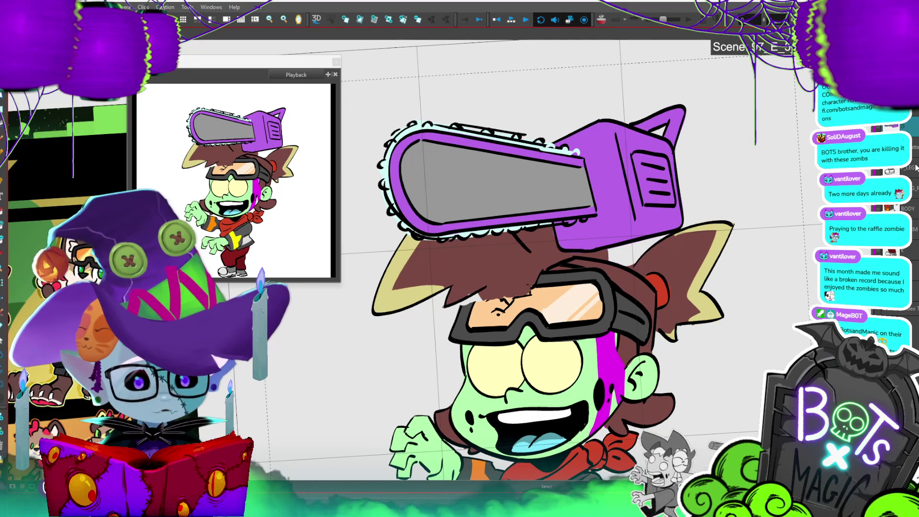
{"action": "key", "text": "period"}
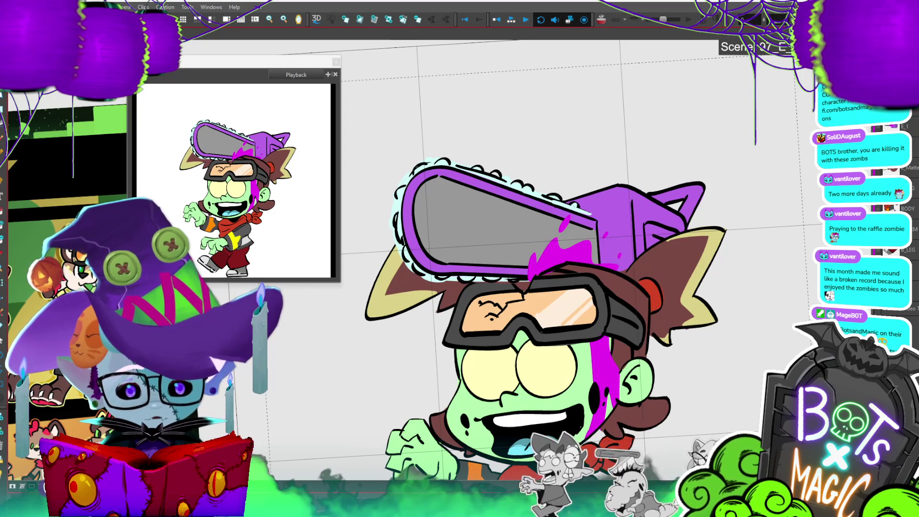
{"action": "key", "text": "Return"}
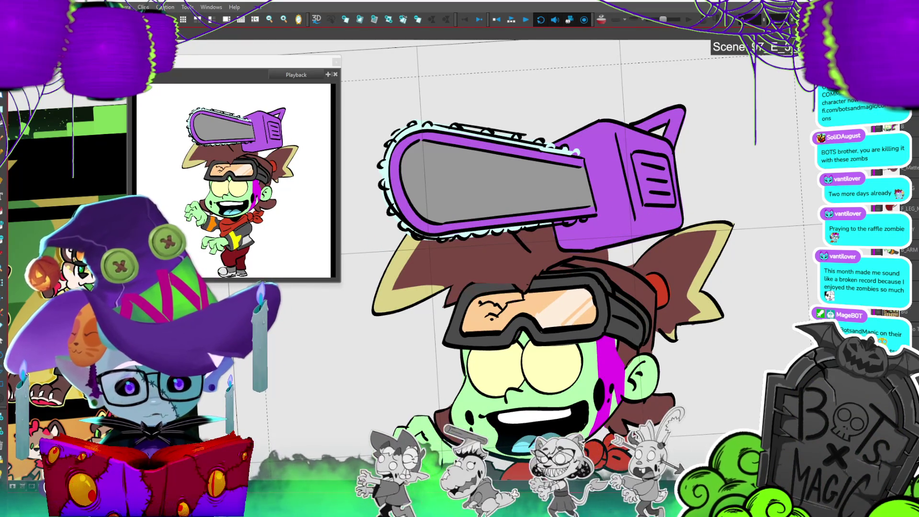
{"action": "left_click", "coordinate": [639, 318]}
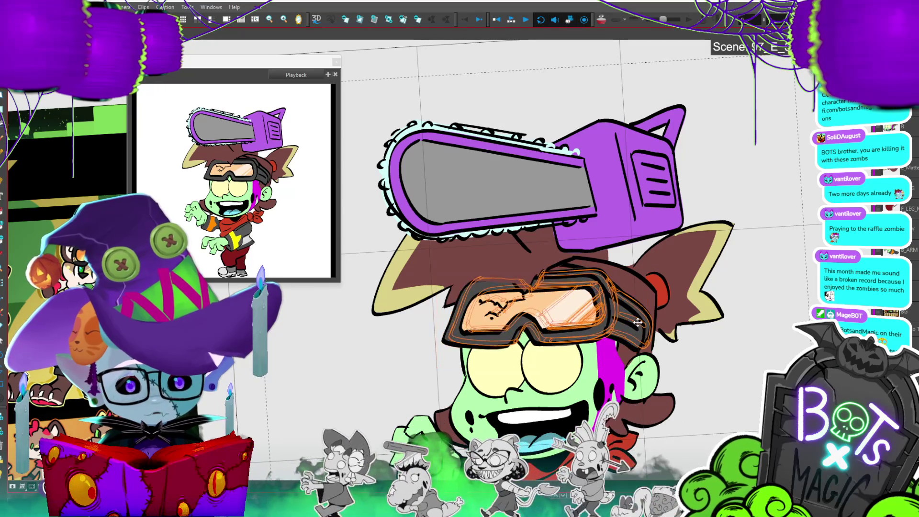
{"action": "key", "text": "Escape"}
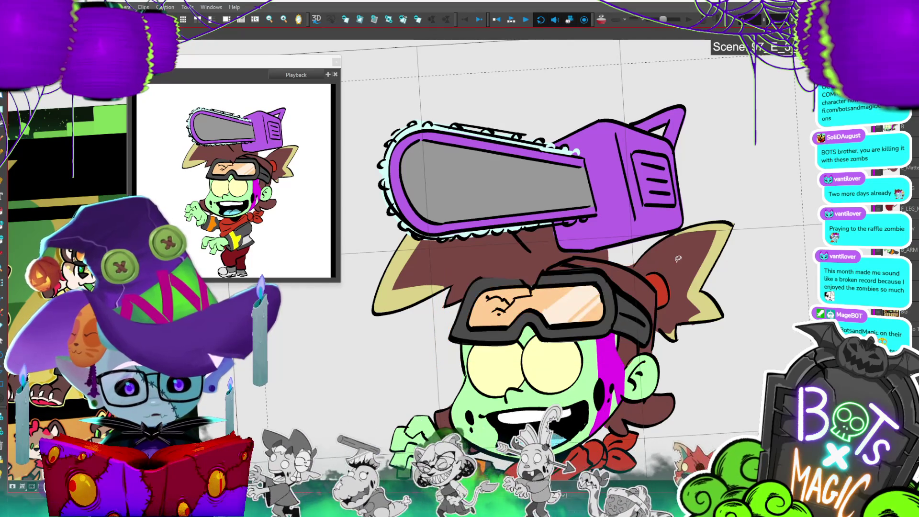
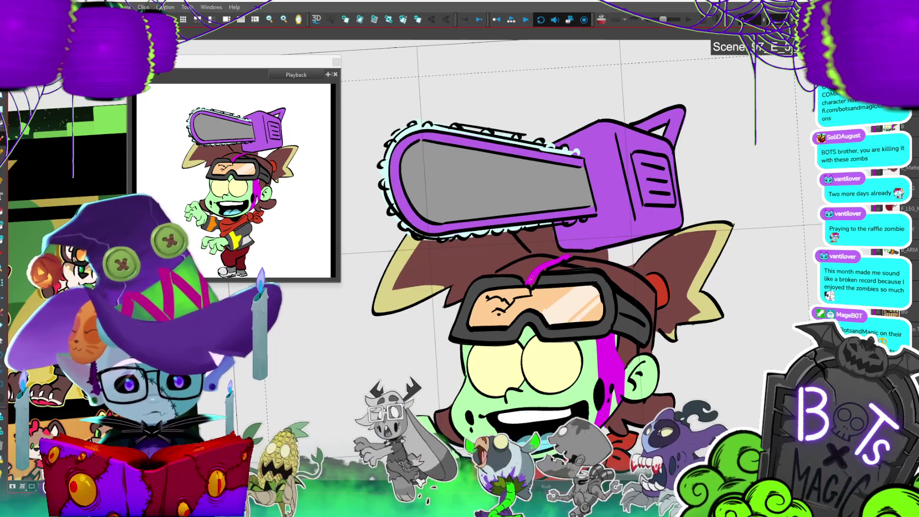
- Draw the goo splash outline from the zombie's hair up to the chainsaw and fill it solid magenta
{"action": "mouse_move", "coordinate": [529, 280]}
{"action": "left_mouse_down"}
{"action": "mouse_move", "coordinate": [582, 211]}
{"action": "mouse_move", "coordinate": [606, 249]}
{"action": "left_mouse_up"}
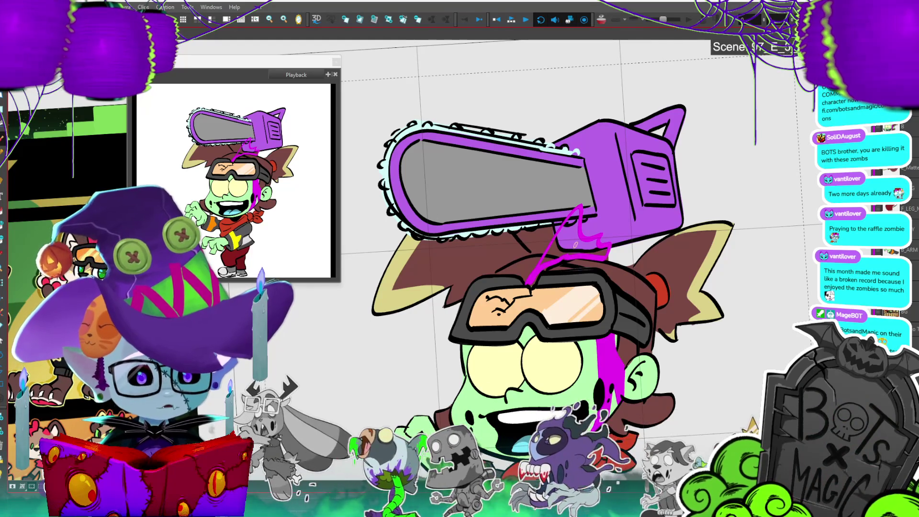
{"action": "key", "text": "alt+i"}
{"action": "left_click", "coordinate": [580, 251]}
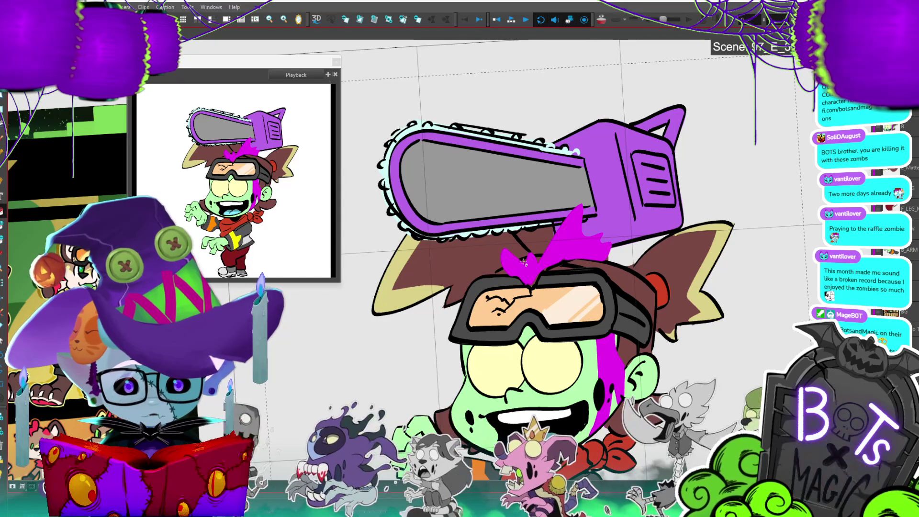
- Flip between the raised and lowered chainsaw frames to check the impact
{"action": "key", "text": "period"}
{"action": "key", "text": "period"}
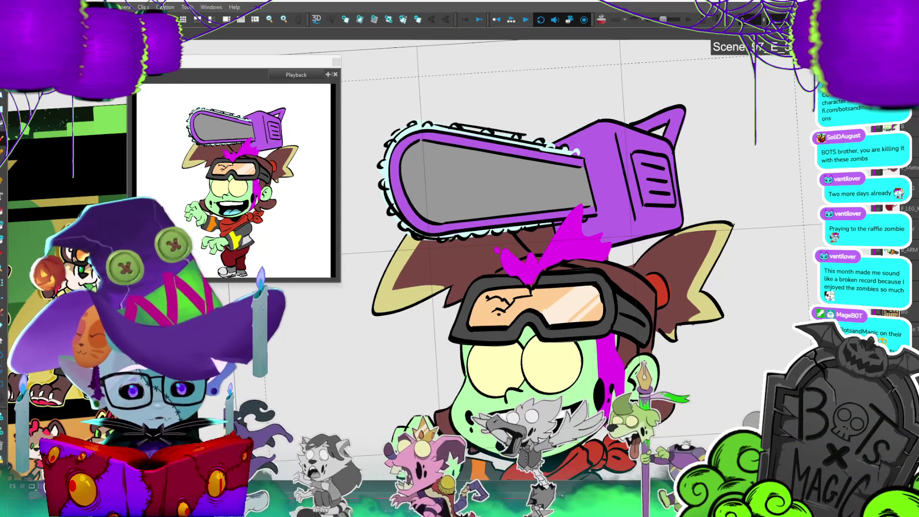
{"action": "key", "text": "comma"}
{"action": "key", "text": "period"}
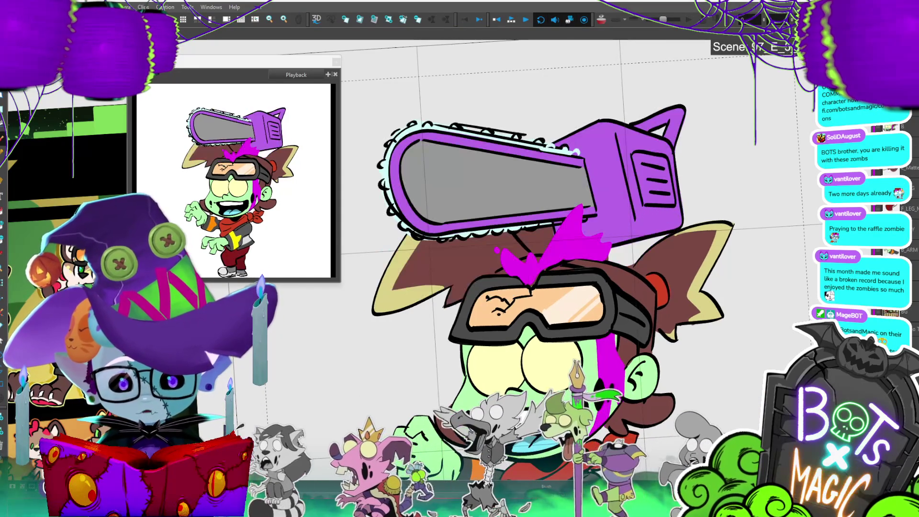
{"action": "key", "text": "comma"}
{"action": "key", "text": "period"}
{"action": "key", "text": "comma"}
{"action": "key", "text": "period"}
{"action": "key", "text": "comma"}
{"action": "key", "text": "period"}
{"action": "key", "text": "comma"}
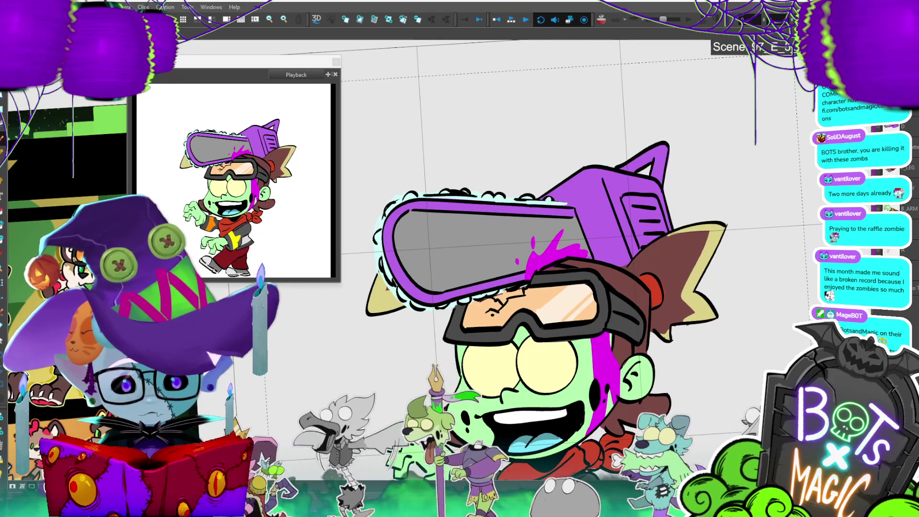
- Turn on onion skin, return to the raised-chainsaw frame, and save the project
{"action": "key", "text": "alt+o"}
{"action": "key", "text": "period"}
{"action": "key", "text": "period"}
{"action": "key", "text": "ctrl+s"}
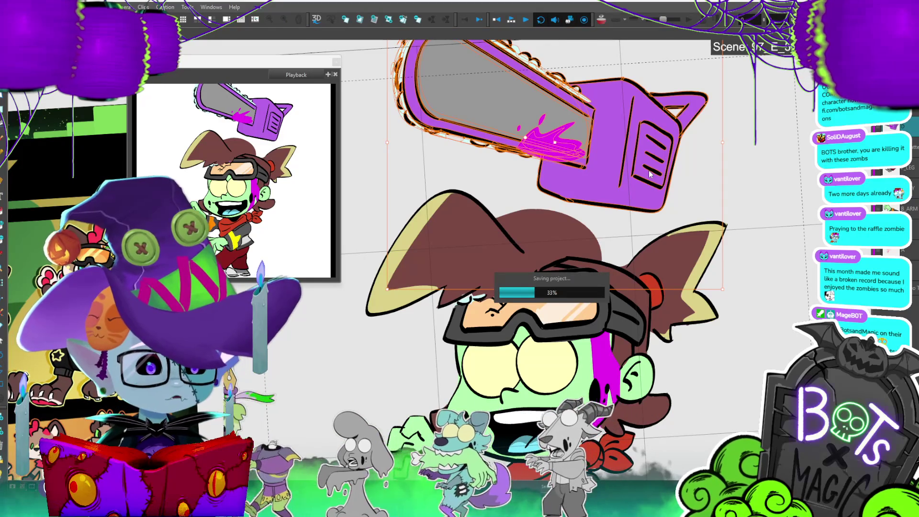
- Select the stray magenta splash on the chainsaw blade and delete it
{"action": "key", "text": "period"}
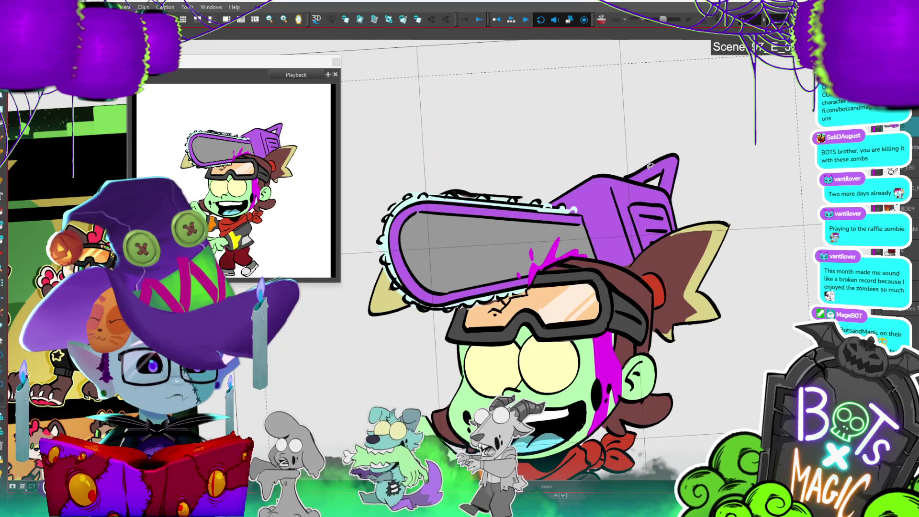
{"action": "key", "text": "comma"}
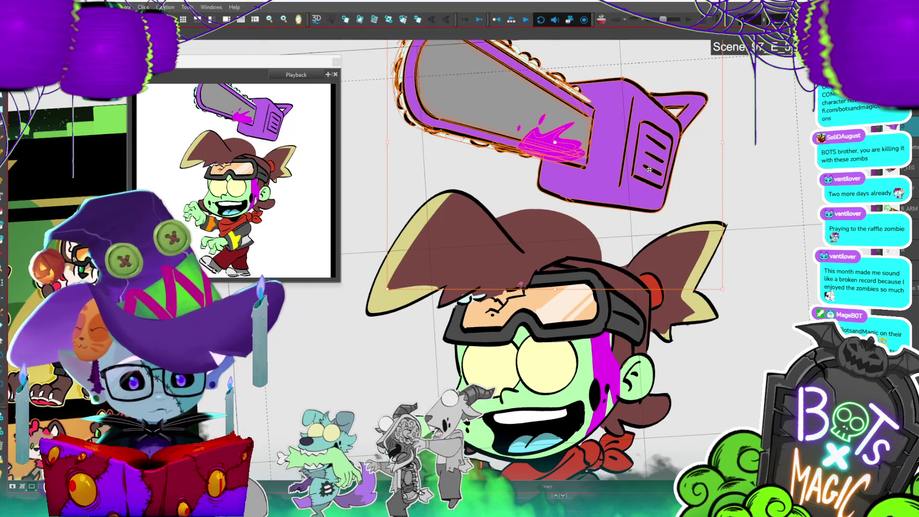
{"action": "left_click", "coordinate": [765, 354]}
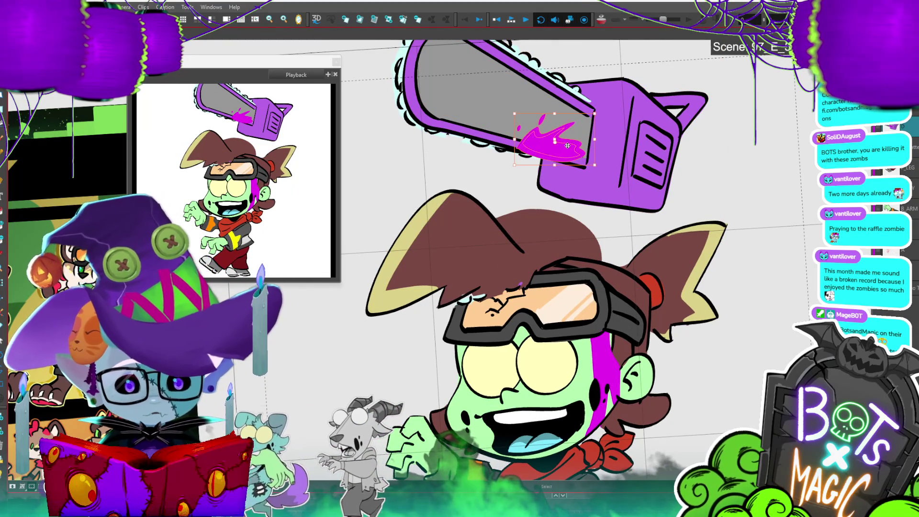
{"action": "left_click", "coordinate": [567, 145]}
{"action": "key", "text": "Delete"}
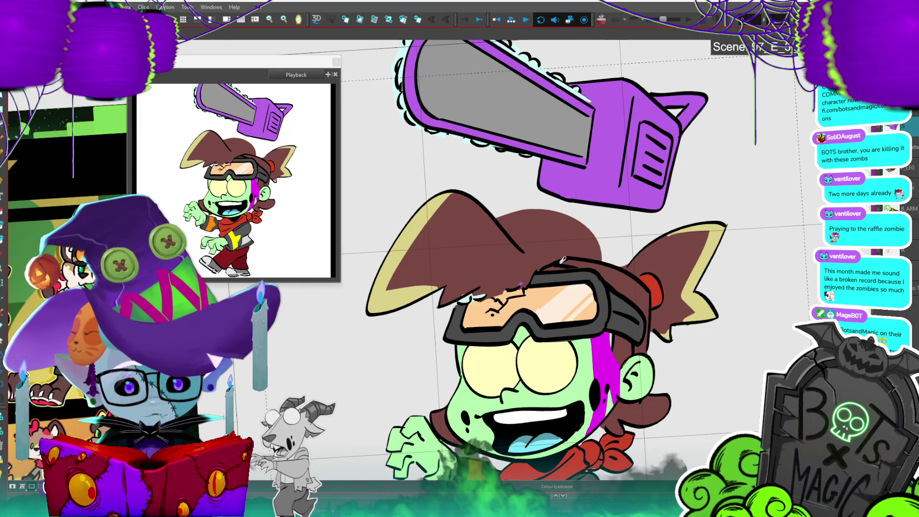
- Compare the impact and raised frames, then select the goggles drawing on the next frame
{"action": "key", "text": "period"}
{"action": "key", "text": "alt+d"}
{"action": "key", "text": "comma"}
{"action": "key", "text": "alt+b"}
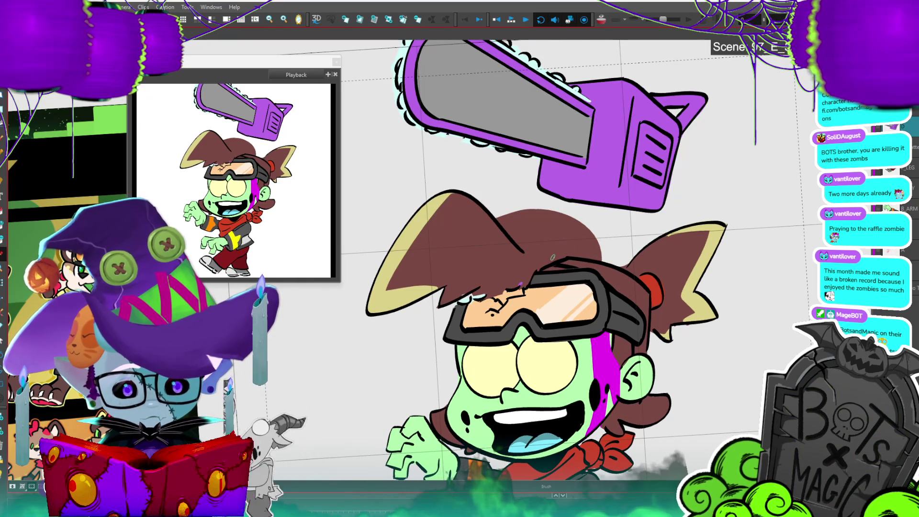
{"action": "key", "text": "period"}
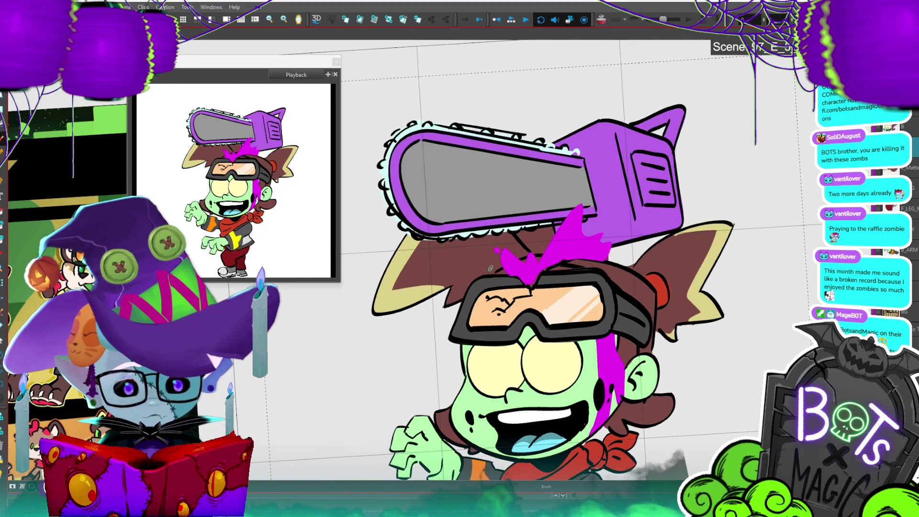
{"action": "key", "text": "comma"}
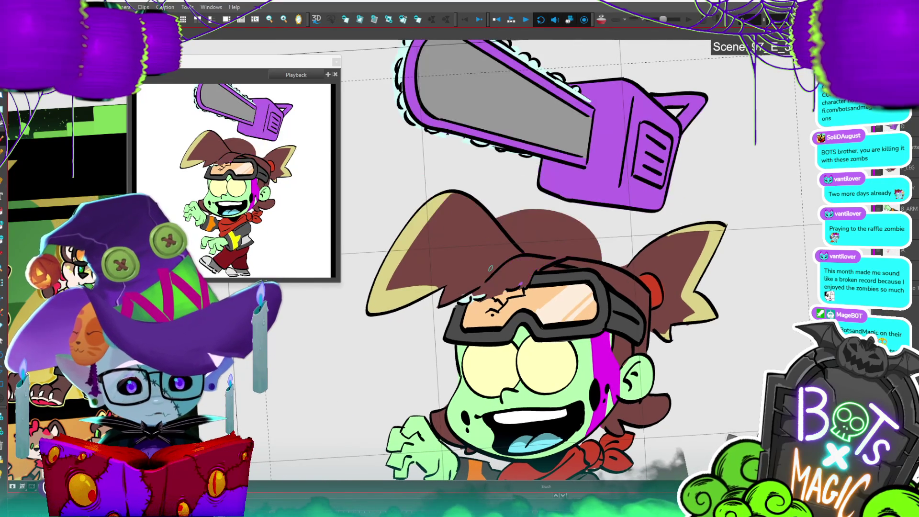
{"action": "key", "text": "period"}
{"action": "left_click", "coordinate": [621, 292]}
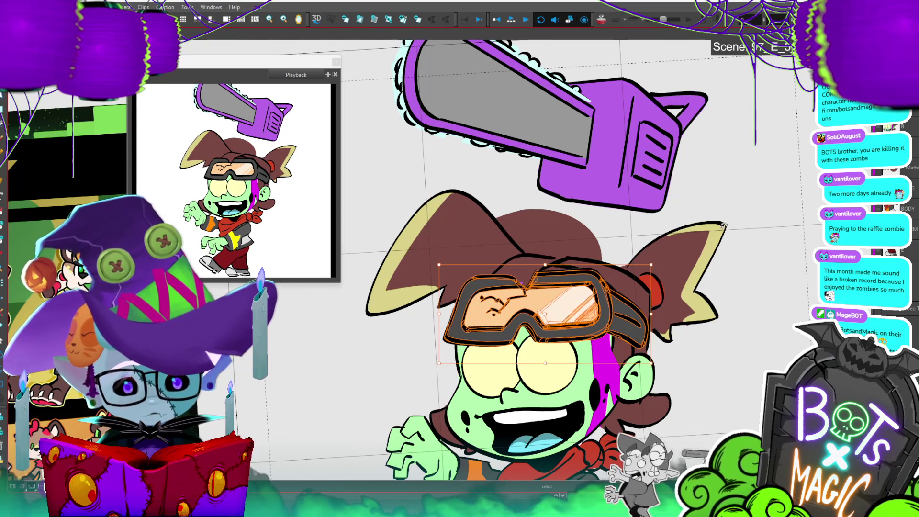
- Deselect the goggles and brush a small magenta goo splash onto the zombie's hair
{"action": "key", "text": "Escape"}
{"action": "key", "text": "Return"}
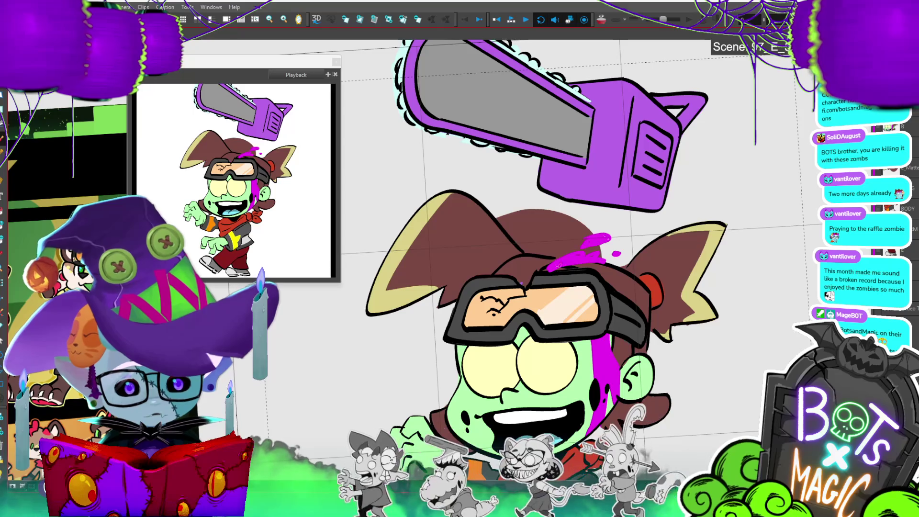
{"action": "key", "text": "Return"}
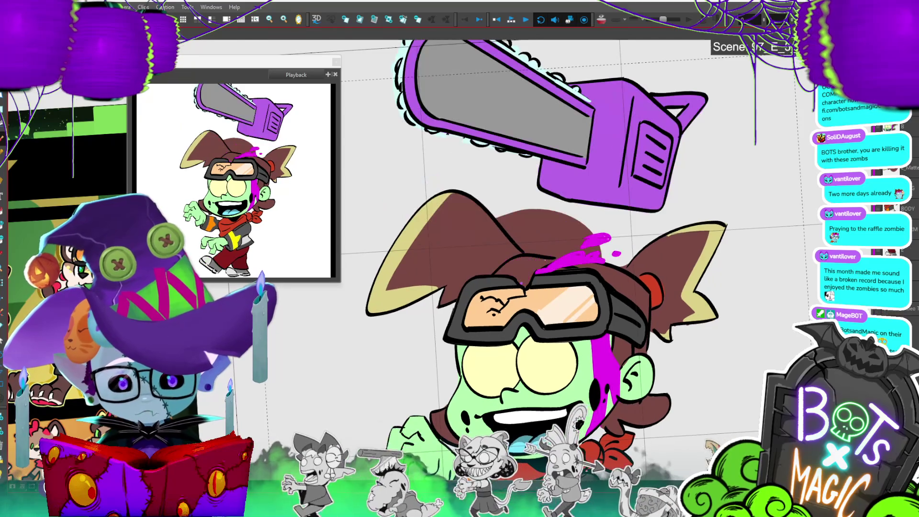
{"action": "left_click_drag", "start_coordinate": [504, 255], "coordinate": [488, 262]}
{"action": "key", "text": "Return"}
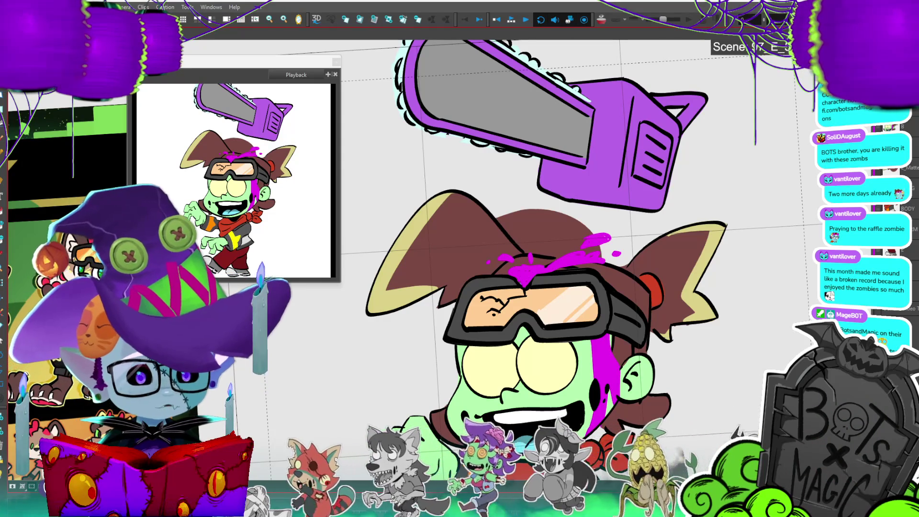
- Adjust the magenta drops on the hair, then flip frames to check the chainsaw hit
{"action": "left_click", "coordinate": [507, 256]}
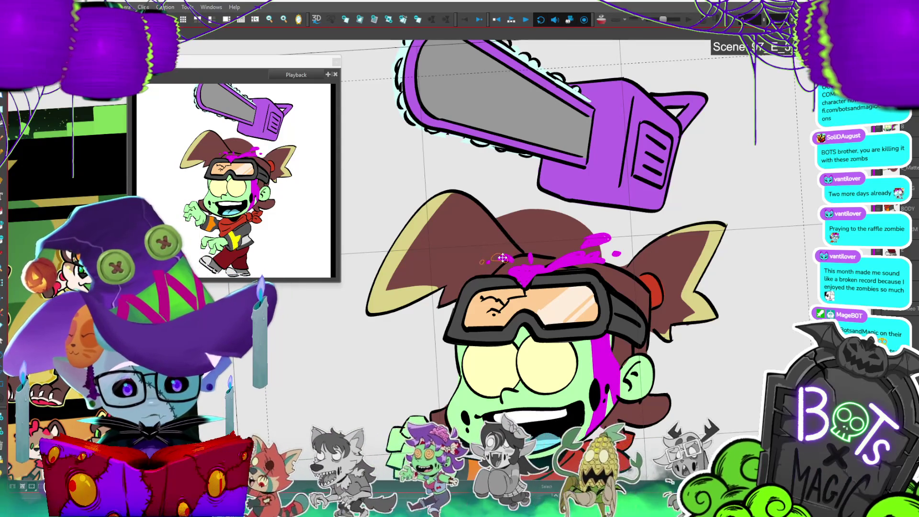
{"action": "left_click", "coordinate": [509, 259]}
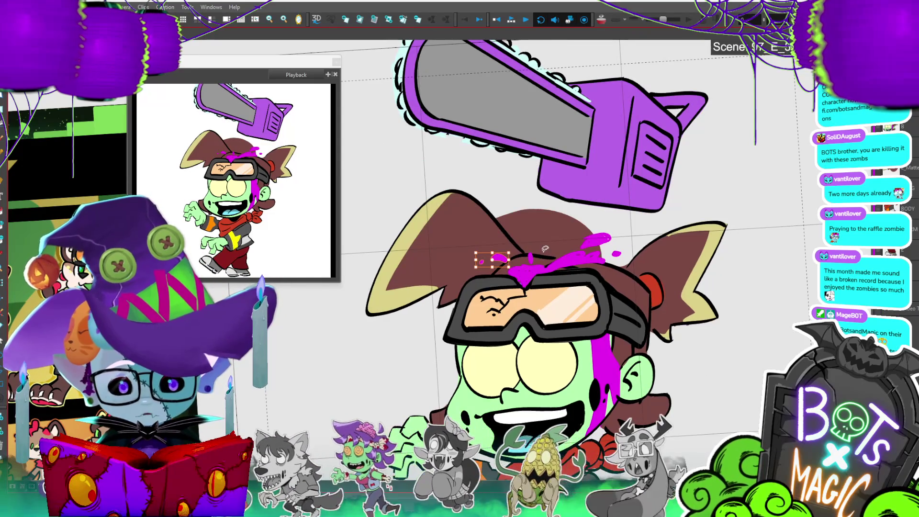
{"action": "key", "text": "Escape"}
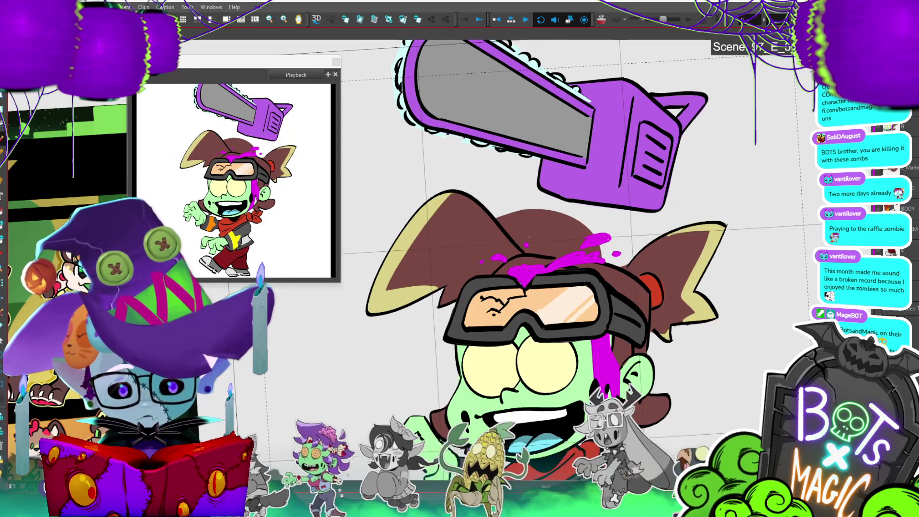
{"action": "key", "text": "period"}
{"action": "key", "text": "comma"}
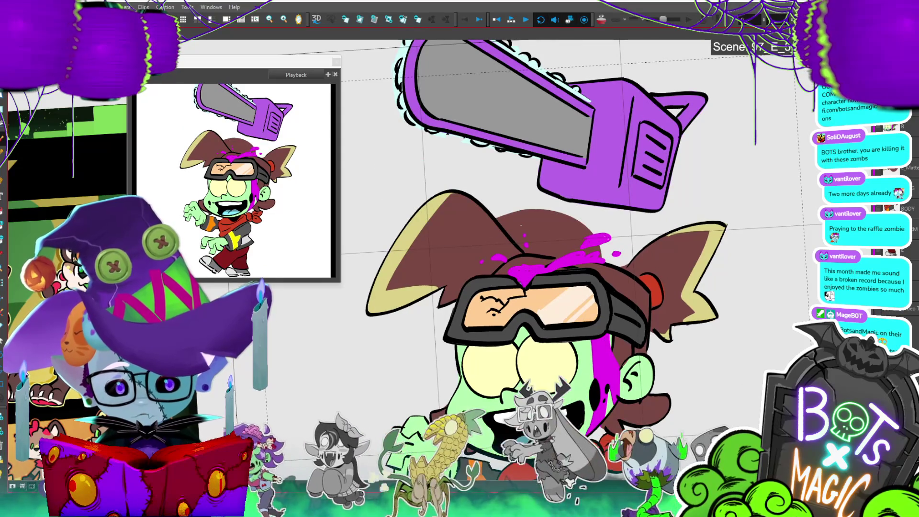
{"action": "key", "text": "period"}
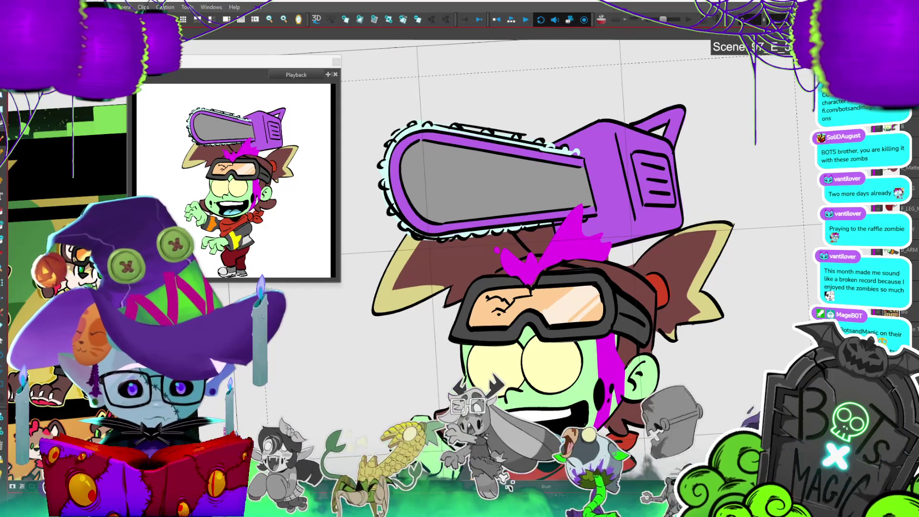
{"action": "key", "text": "comma"}
{"action": "key", "text": "period"}
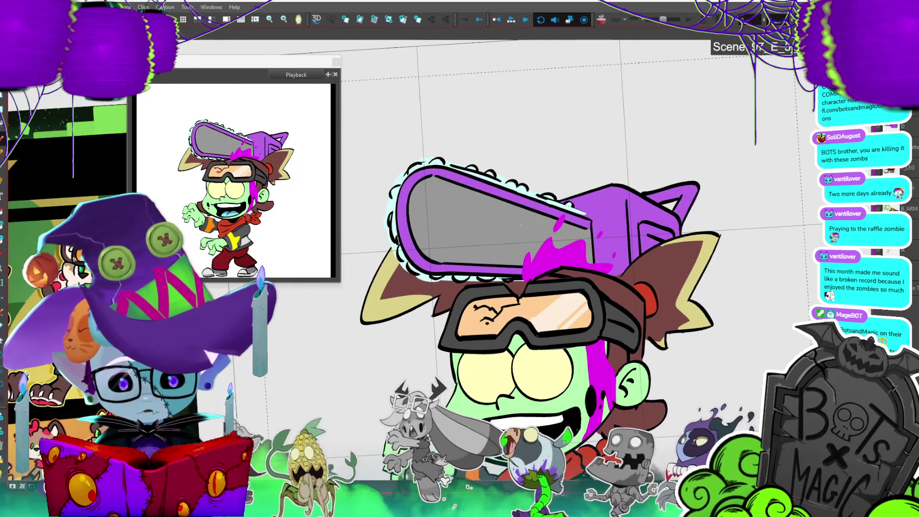
- Step through the chainsaw poses and undo the magenta paint left on the chainsaw
{"action": "scroll", "coordinate": [425, 271], "scroll_direction": "down", "scroll_amount": 2}
{"action": "left_click", "coordinate": [478, 239]}
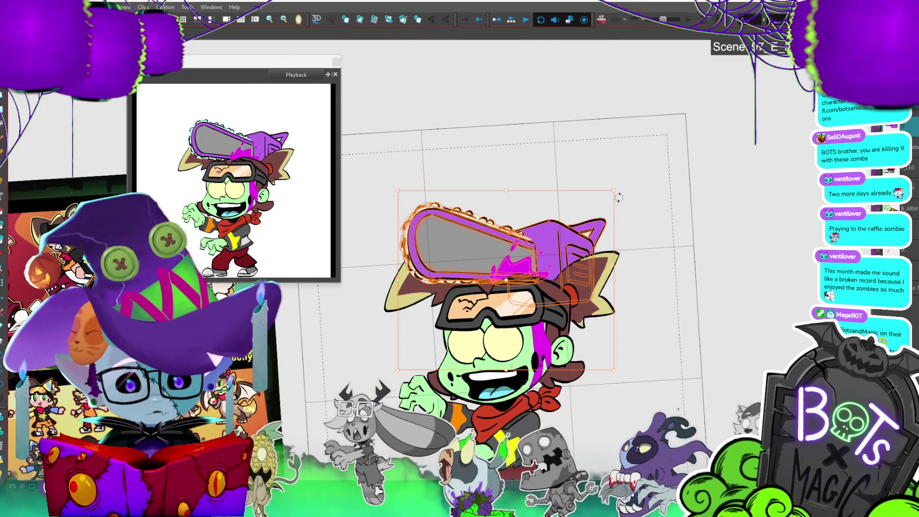
{"action": "key", "text": "comma"}
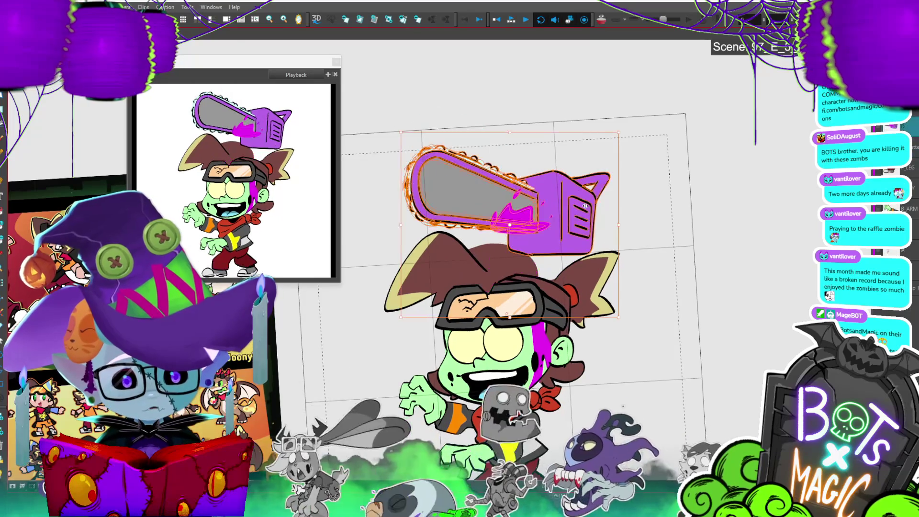
{"action": "key", "text": "comma"}
{"action": "key", "text": "comma"}
{"action": "key", "text": "period"}
{"action": "key", "text": "comma"}
{"action": "key", "text": "comma"}
{"action": "key", "text": "ctrl+z"}
{"action": "key", "text": "ctrl+z"}
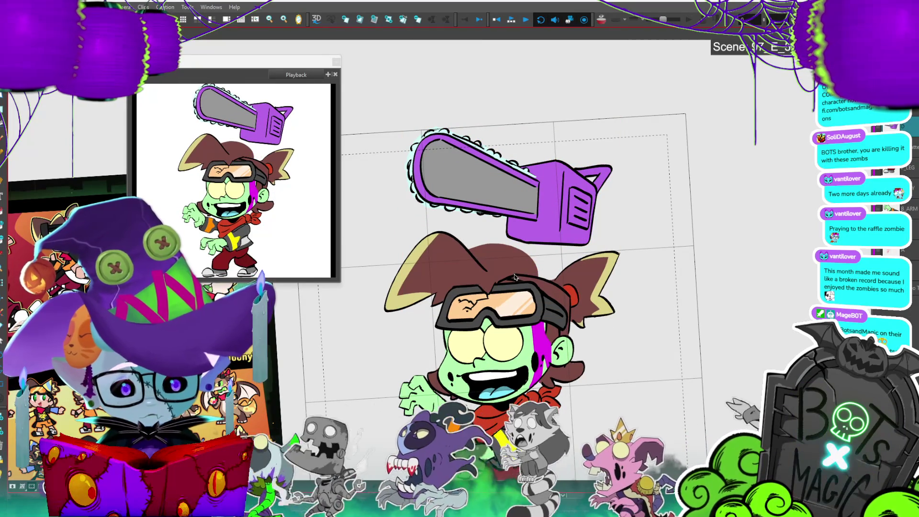
{"action": "key", "text": "alt"}
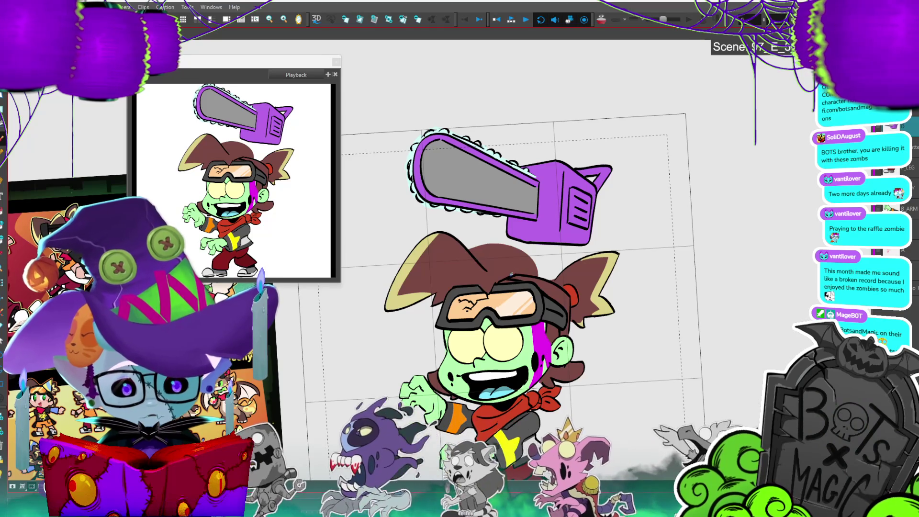
- Back on the raised-chainsaw frame, paint a small magenta goo speck on the hair
{"action": "key", "text": "period"}
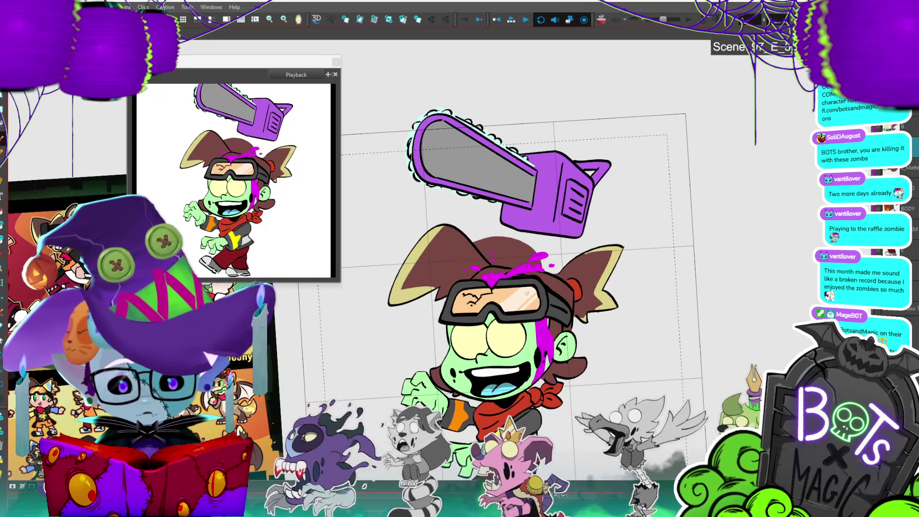
{"action": "key", "text": "period"}
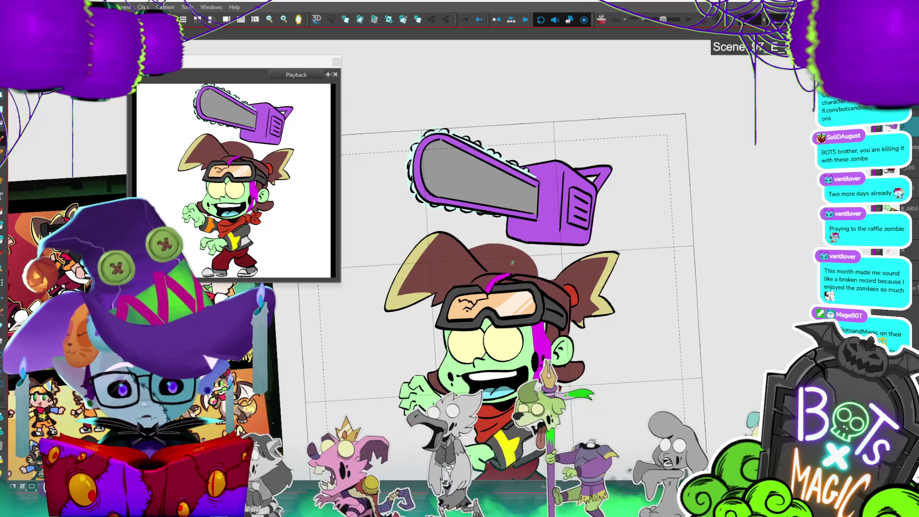
{"action": "key", "text": "period"}
{"action": "key", "text": "comma"}
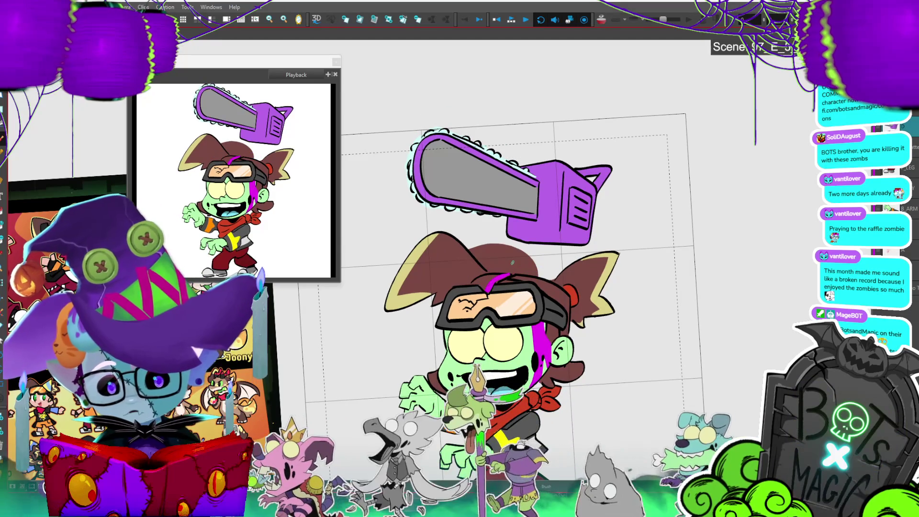
{"action": "key", "text": "period"}
{"action": "key", "text": "period"}
{"action": "key", "text": "comma"}
{"action": "key", "text": "comma"}
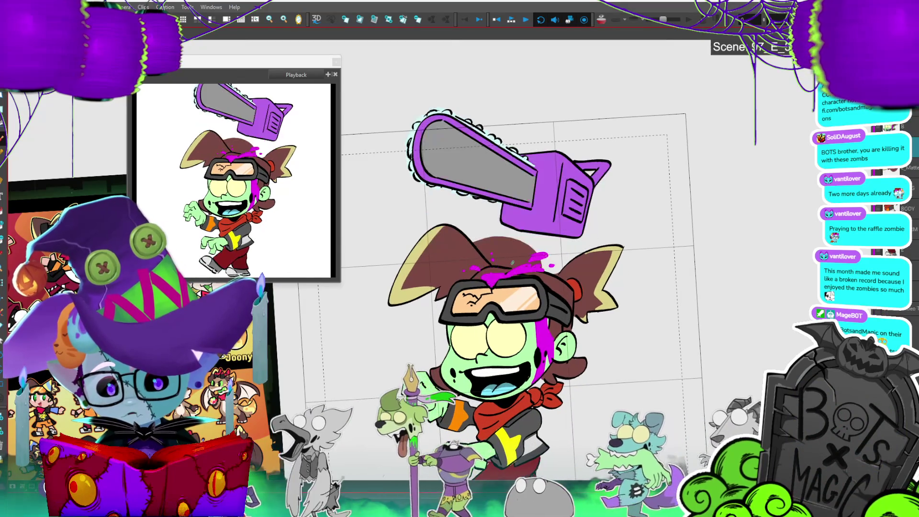
{"action": "left_click", "coordinate": [552, 274]}
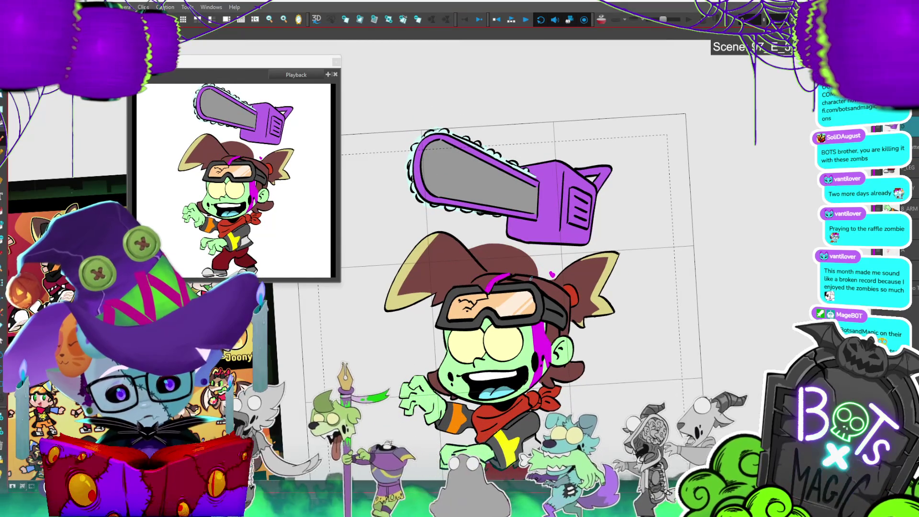
- Flip between the raised and tilted frames, then play the chainsaw strike animation
{"action": "key", "text": "period"}
{"action": "key", "text": "comma"}
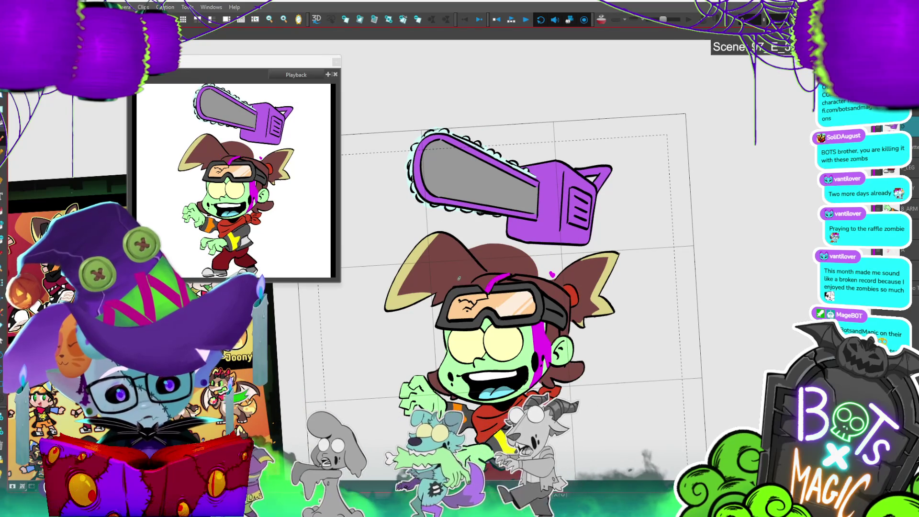
{"action": "key", "text": "period"}
{"action": "key", "text": "comma"}
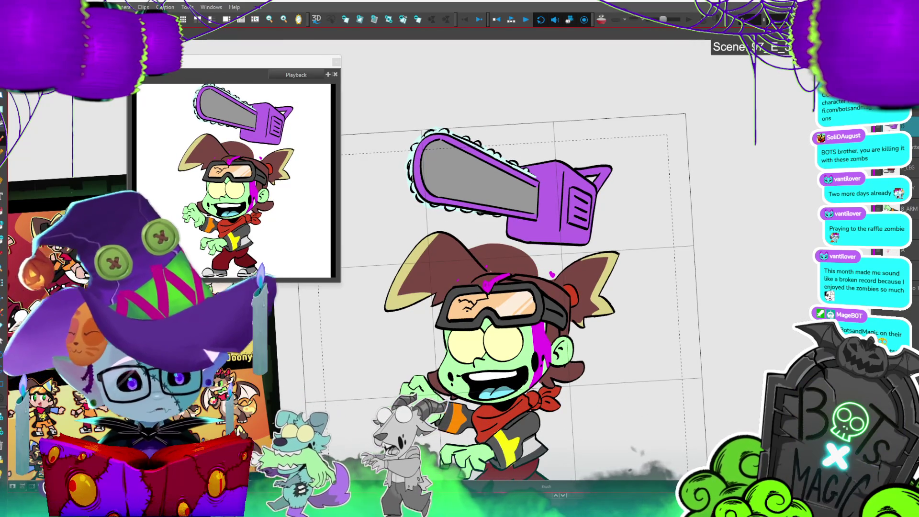
{"action": "key", "text": "Return"}
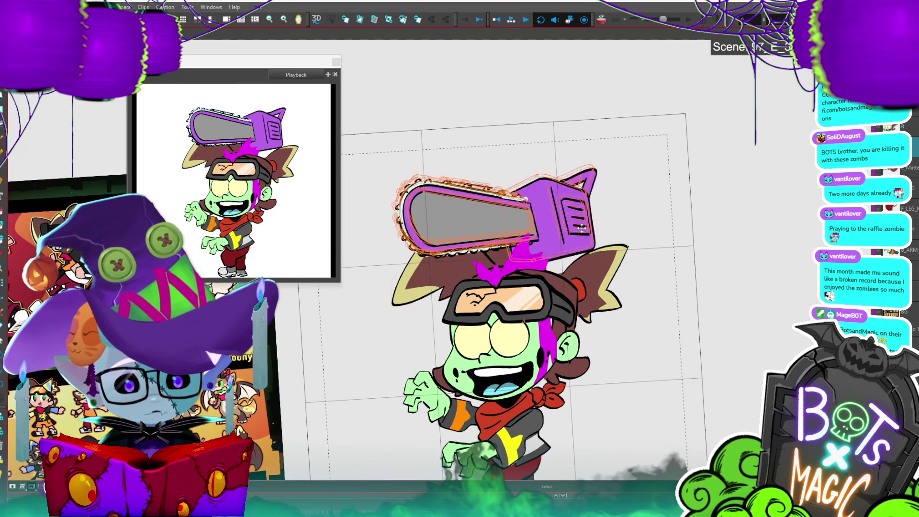
- Move the dark hair stroke down and left, then play the strike to check
{"action": "key", "text": "alt+s"}
{"action": "left_click", "coordinate": [577, 214]}
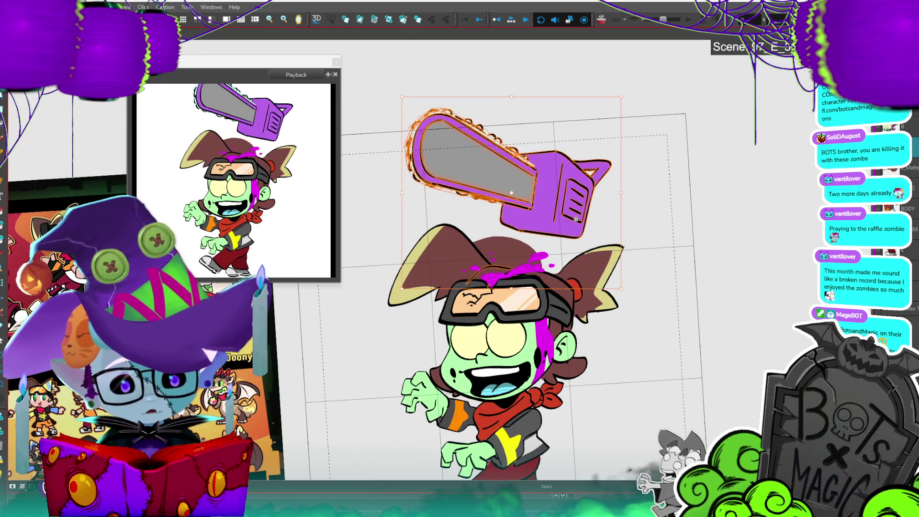
{"action": "left_click", "coordinate": [505, 264]}
{"action": "left_click_drag", "start_coordinate": [505, 264], "coordinate": [503, 269]}
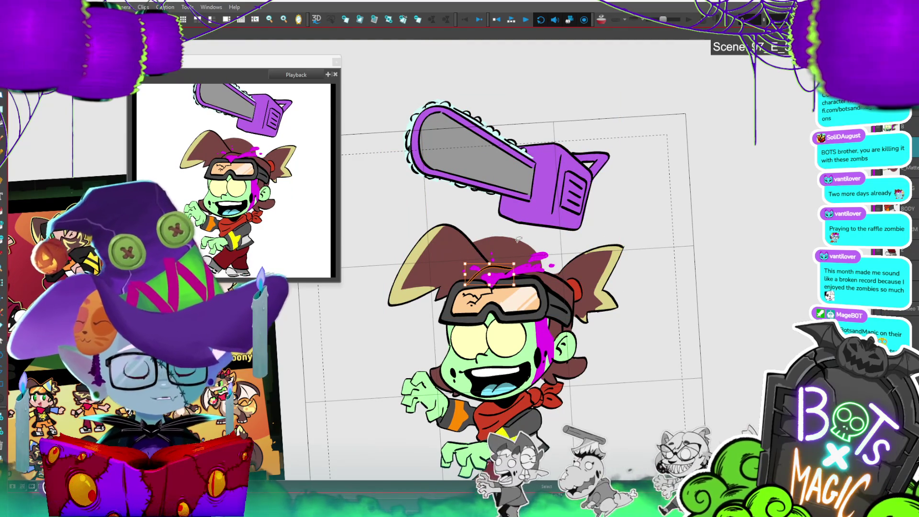
{"action": "key", "text": "Return"}
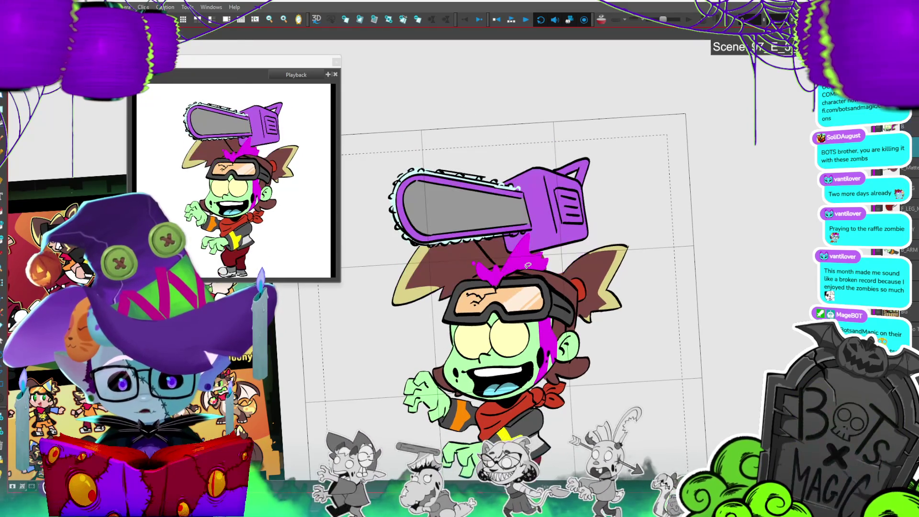
- Rotate and shift the chainsaw onto the head, then nudge it slightly left on the next frame
{"action": "key", "text": "Return"}
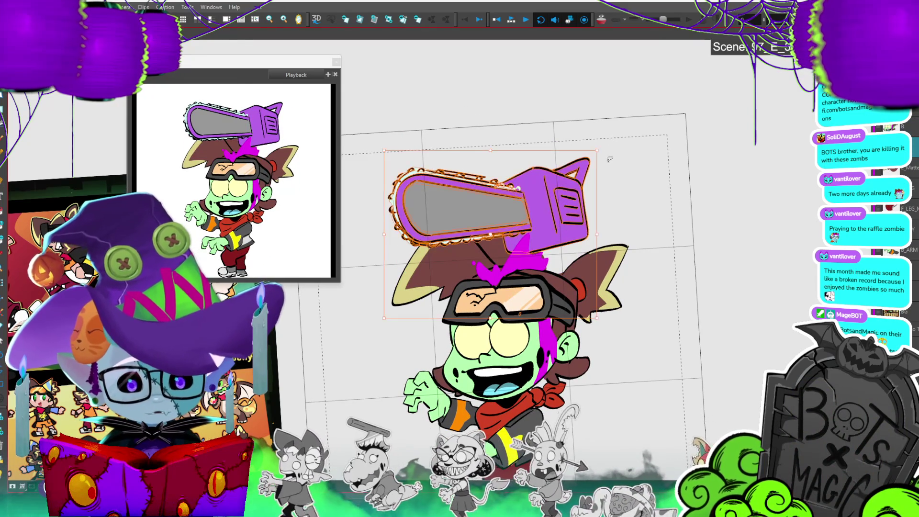
{"action": "left_click_drag", "start_coordinate": [604, 153], "coordinate": [581, 221]}
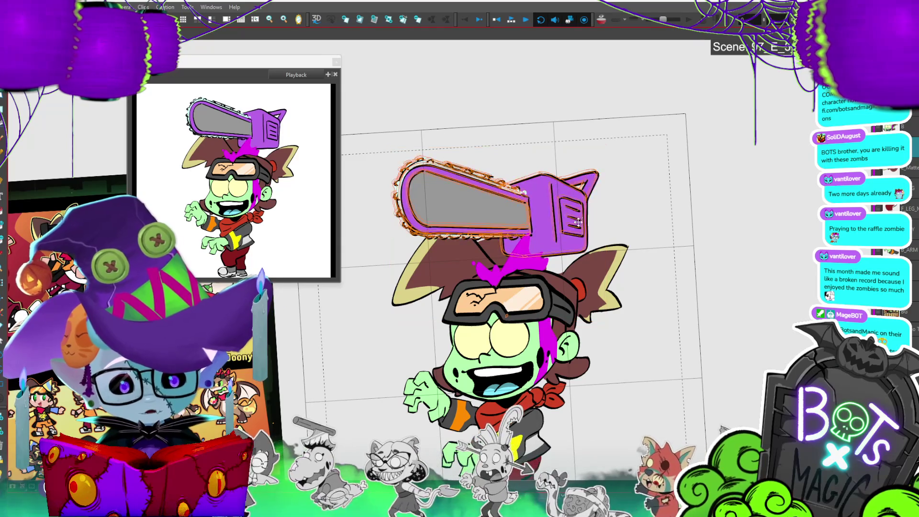
{"action": "key", "text": "Return"}
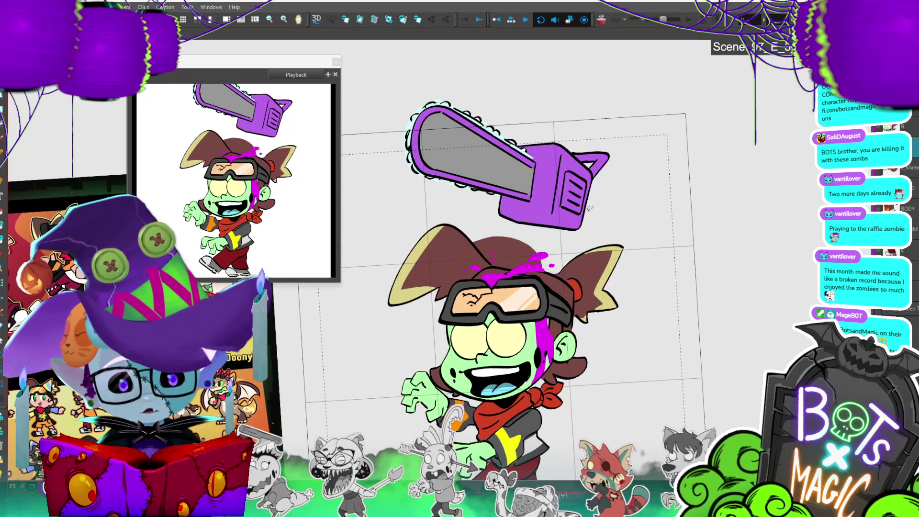
{"action": "left_click", "coordinate": [593, 207]}
{"action": "left_click_drag", "start_coordinate": [574, 207], "coordinate": [565, 207]}
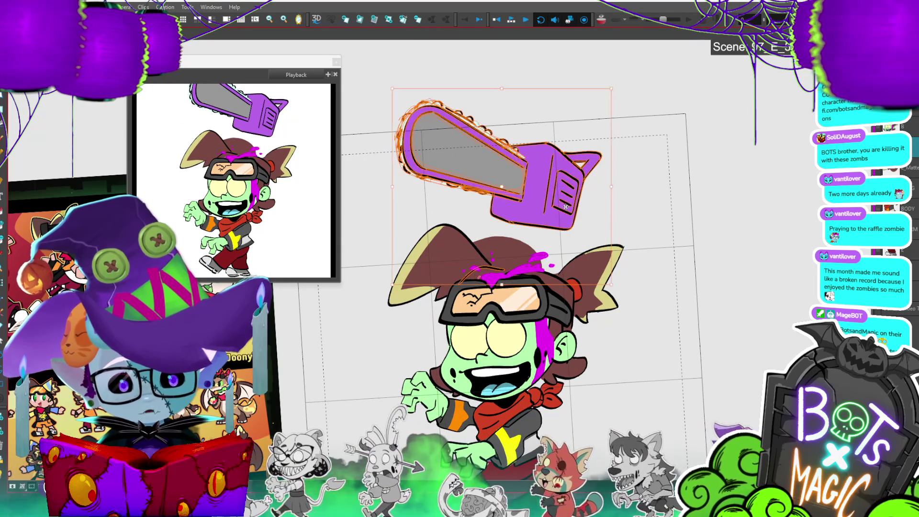
{"action": "left_click", "coordinate": [493, 270]}
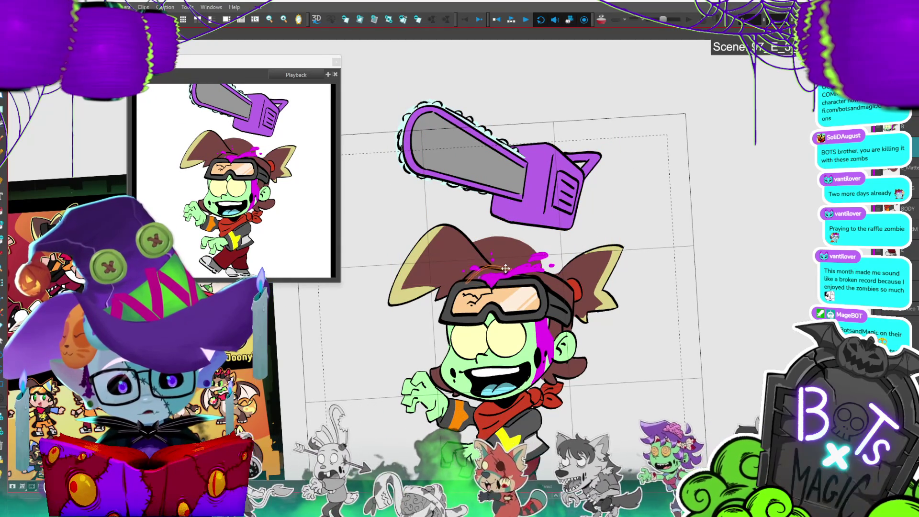
- Compare chainsaw poses across frames and nudge the chainsaw up and left
{"action": "key", "text": "period"}
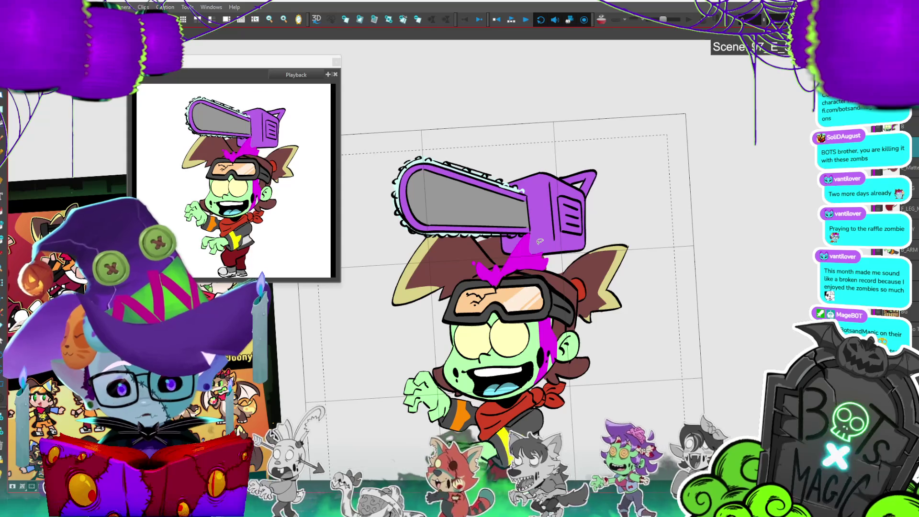
{"action": "key", "text": "comma"}
{"action": "key", "text": "period"}
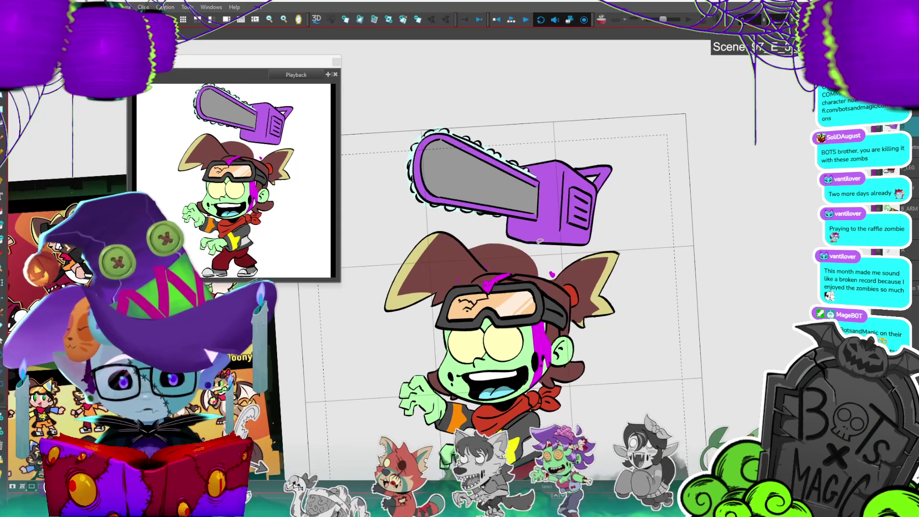
{"action": "key", "text": "comma"}
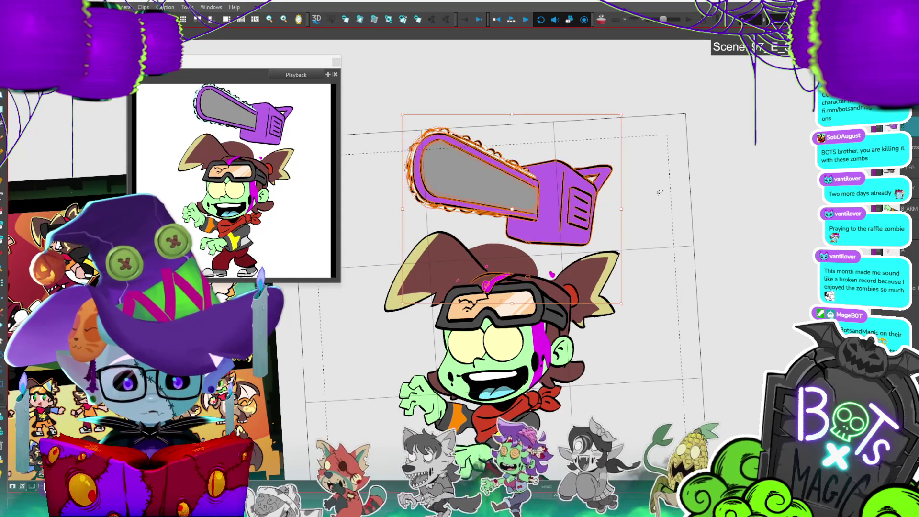
{"action": "key", "text": "period"}
{"action": "left_click_drag", "start_coordinate": [437, 106], "coordinate": [431, 111]}
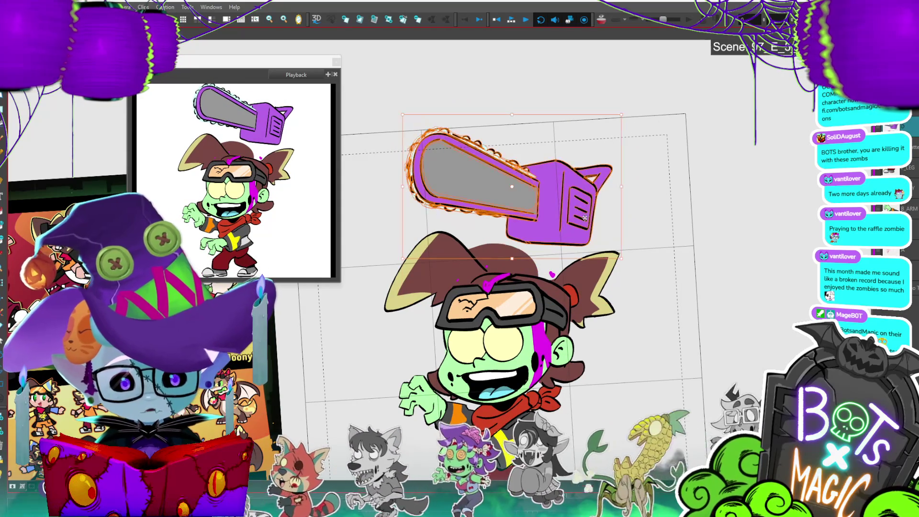
{"action": "left_click_drag", "start_coordinate": [586, 228], "coordinate": [581, 224]}
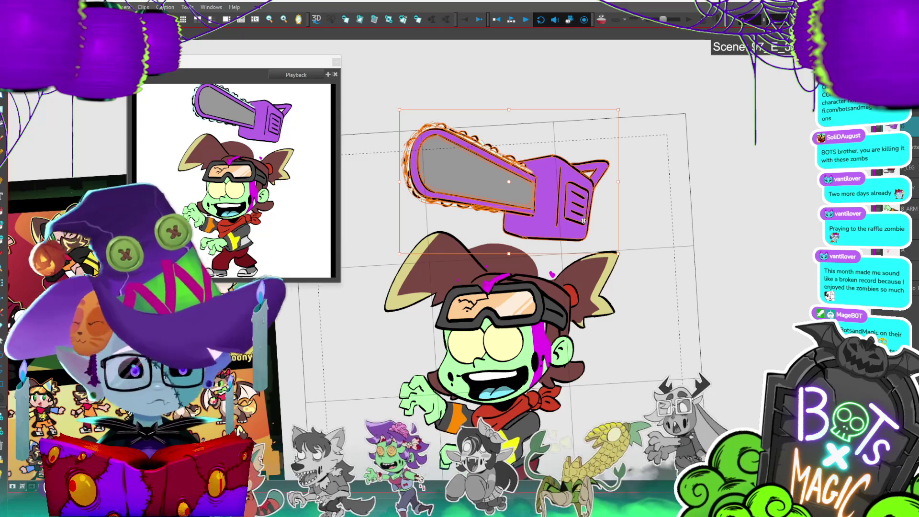
- Move the chainsaw up and left, comparing it against the lower tilted chainsaw frame
{"action": "key", "text": "comma"}
{"action": "key", "text": "period"}
{"action": "mouse_move", "coordinate": [587, 216]}
{"action": "left_mouse_down"}
{"action": "mouse_move", "coordinate": [566, 213]}
{"action": "mouse_move", "coordinate": [590, 192]}
{"action": "left_mouse_up"}
{"action": "key", "text": "comma"}
{"action": "key", "text": "period"}
{"action": "key", "text": "comma"}
{"action": "key", "text": "period"}
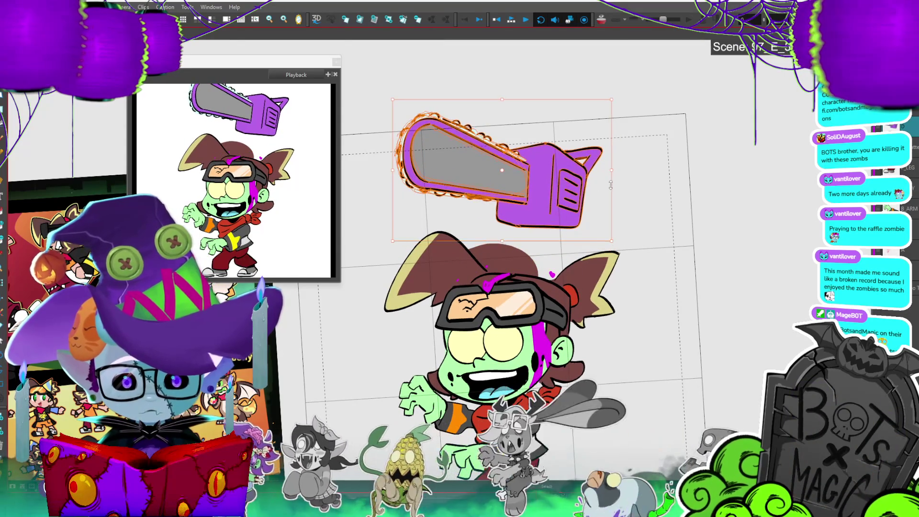
{"action": "key", "text": "comma"}
{"action": "key", "text": "period"}
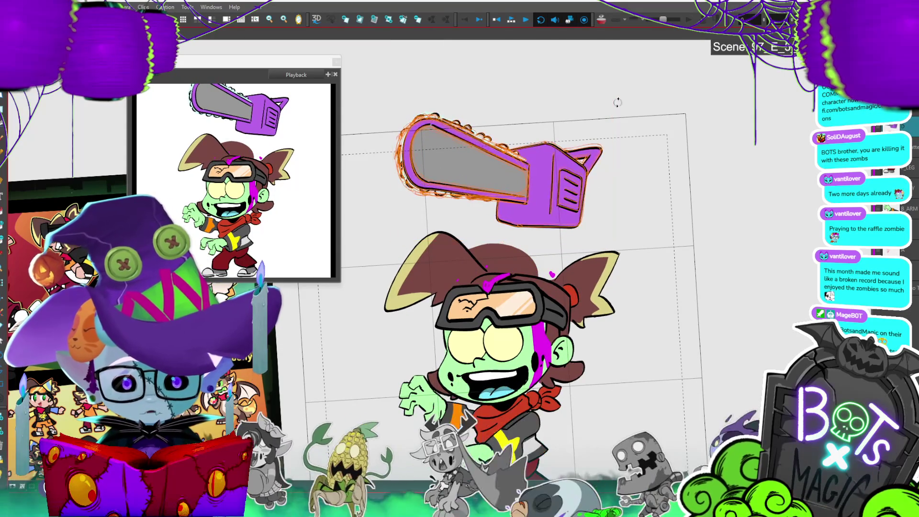
- Draw two vertical motion lines above the chainsaw on the impact frame and fill the magenta hair spike
{"action": "key", "text": "period"}
{"action": "key", "text": "period"}
{"action": "key", "text": "period"}
{"action": "key", "text": "period"}
{"action": "key", "text": "period"}
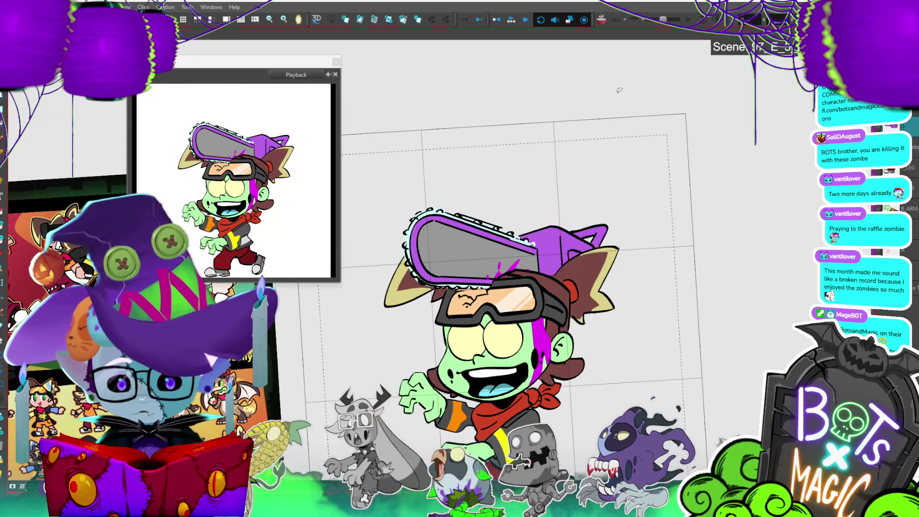
{"action": "key", "text": "period"}
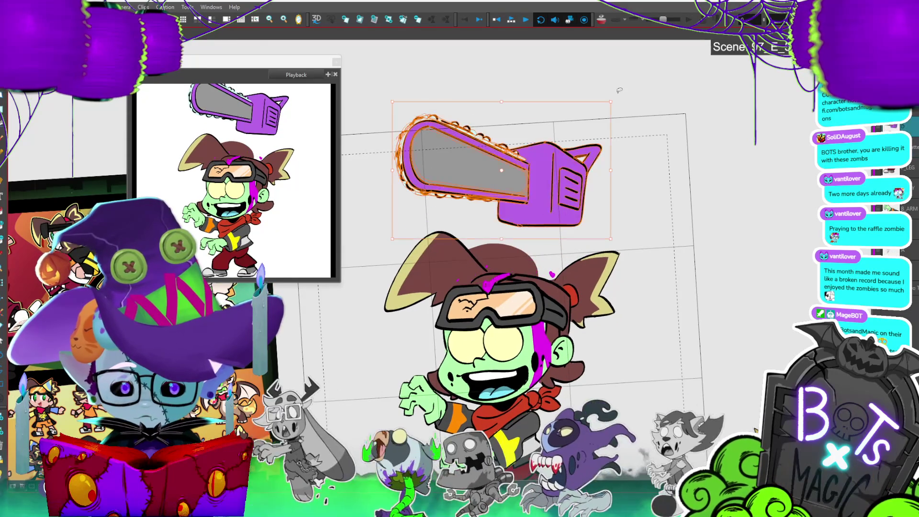
{"action": "key", "text": "period"}
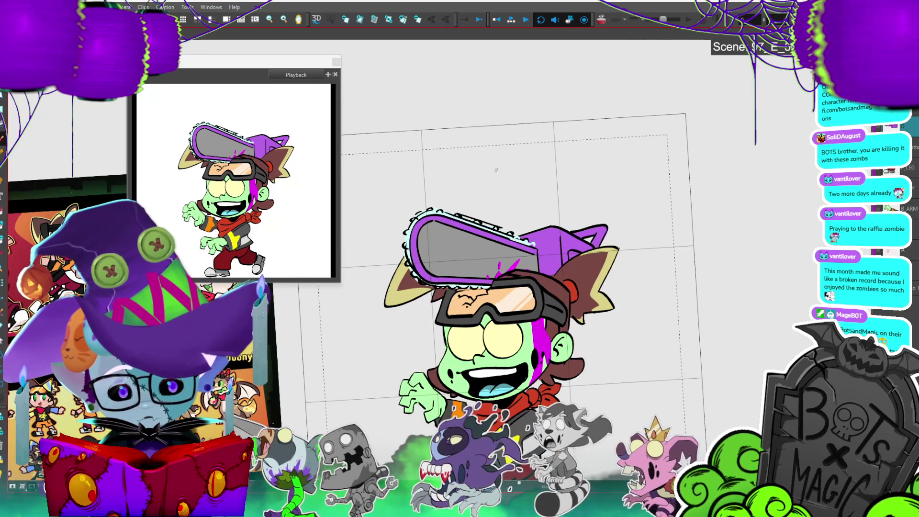
{"action": "left_click_drag", "start_coordinate": [497, 162], "coordinate": [500, 224]}
{"action": "left_click_drag", "start_coordinate": [502, 162], "coordinate": [508, 221]}
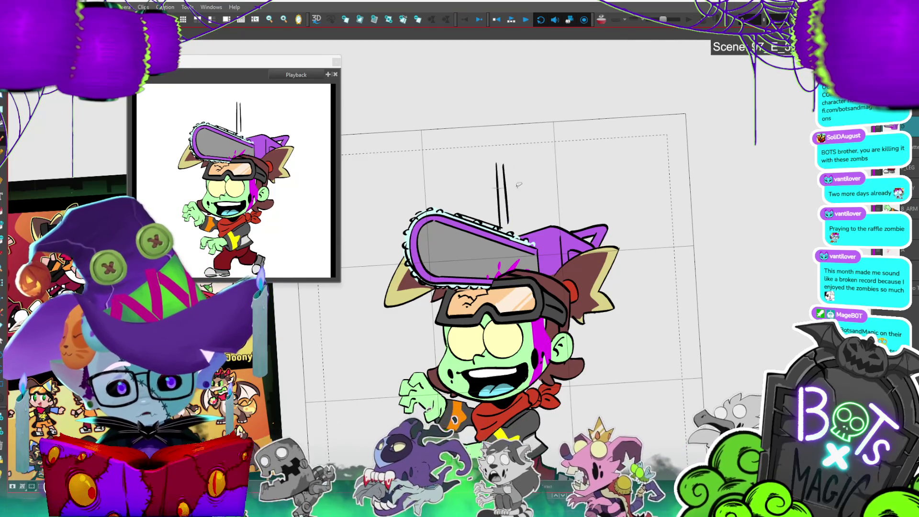
{"action": "left_click_drag", "start_coordinate": [492, 184], "coordinate": [506, 207]}
{"action": "key", "text": "comma"}
{"action": "key", "text": "period"}
{"action": "key", "text": "Escape"}
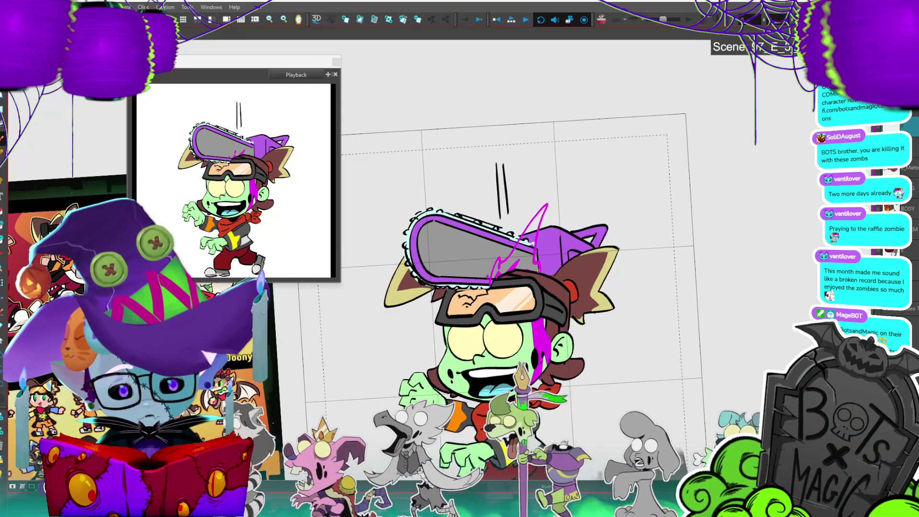
{"action": "key", "text": "alt+i"}
{"action": "left_click", "coordinate": [542, 222]}
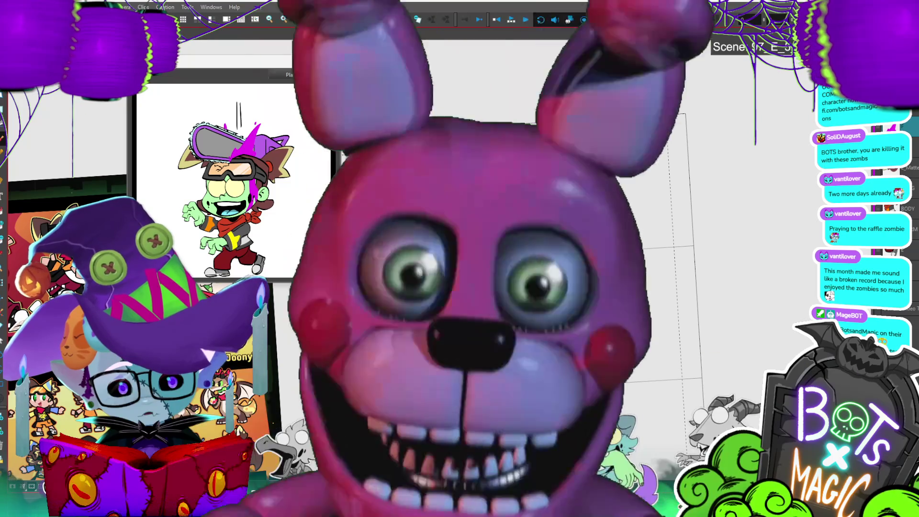
- Add a small magenta goo drop above the zombie's head
{"action": "left_click", "coordinate": [471, 200]}
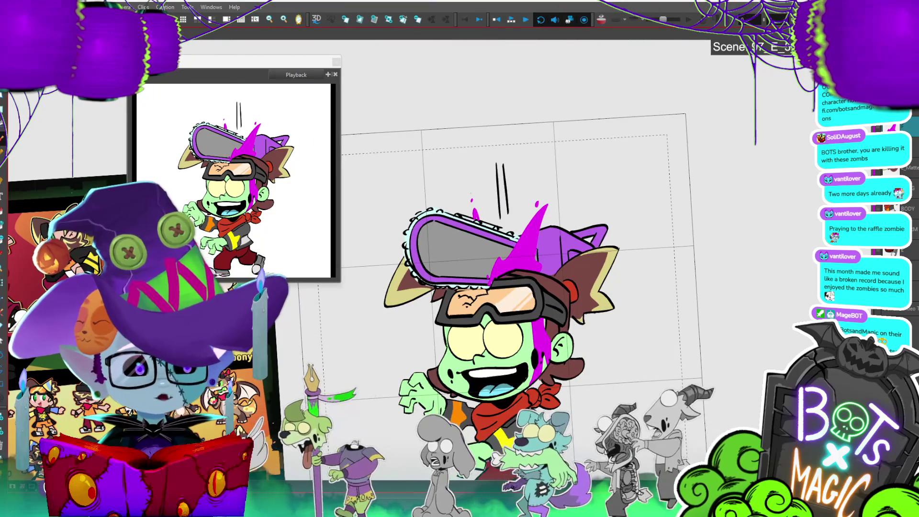
{"action": "key", "text": "comma"}
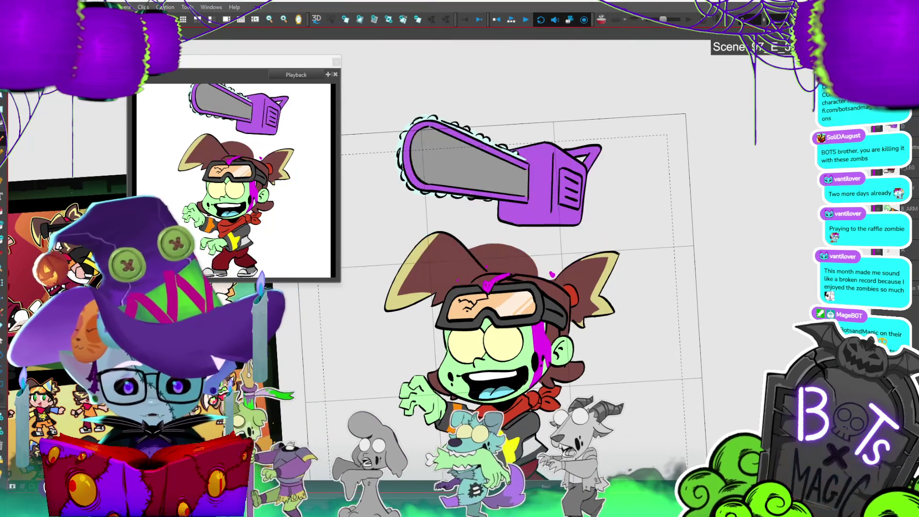
{"action": "key", "text": "period"}
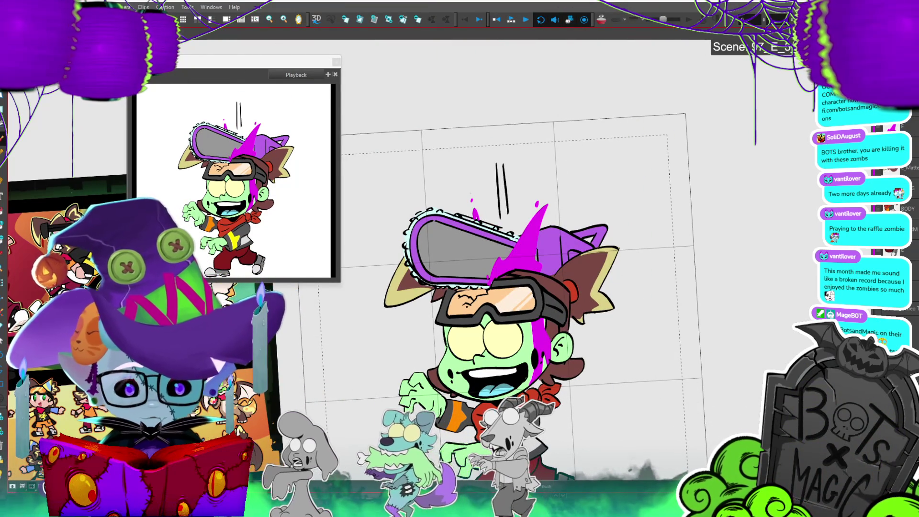
{"action": "key", "text": "period"}
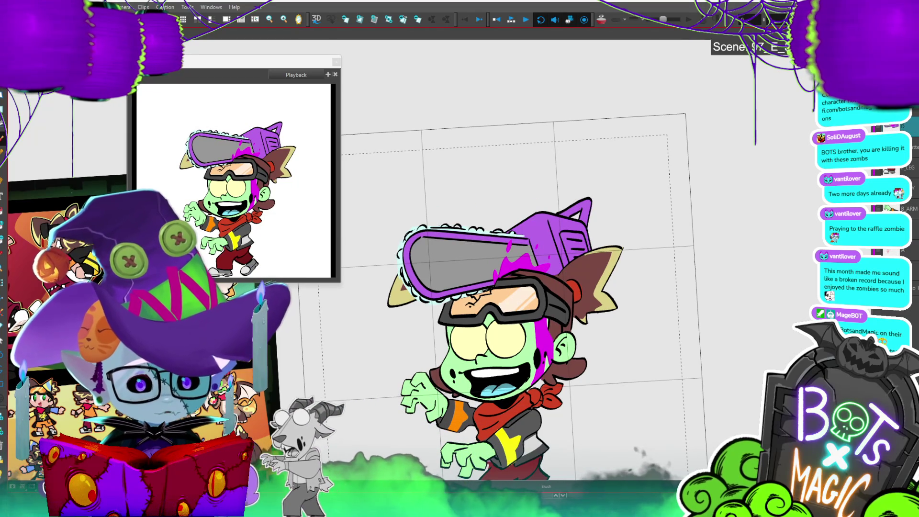
- Draw a magenta goo stroke across the chainsaw on the lower-chainsaw frame
{"action": "mouse_move", "coordinate": [498, 258]}
{"action": "left_mouse_down"}
{"action": "mouse_move", "coordinate": [522, 215]}
{"action": "mouse_move", "coordinate": [536, 263]}
{"action": "left_mouse_up"}
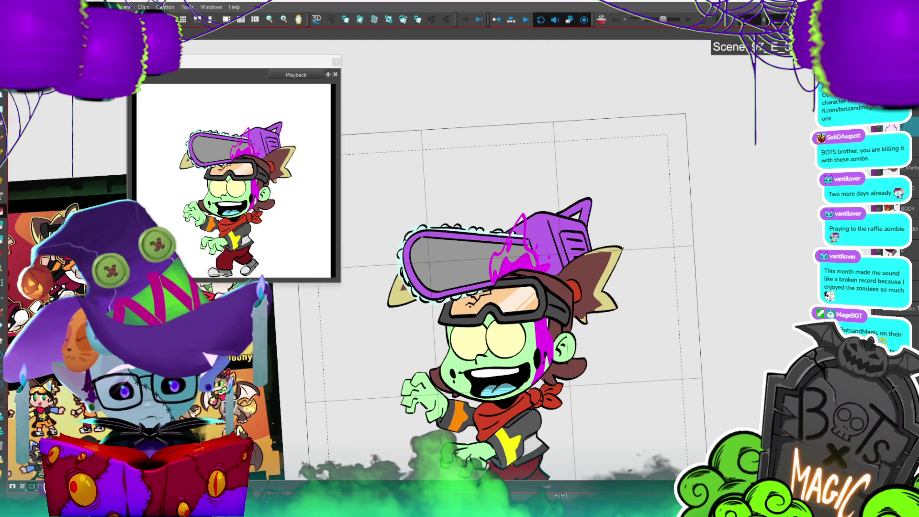
{"action": "key", "text": "alt+b"}
{"action": "key", "text": "alt+i"}
{"action": "key", "text": "period"}
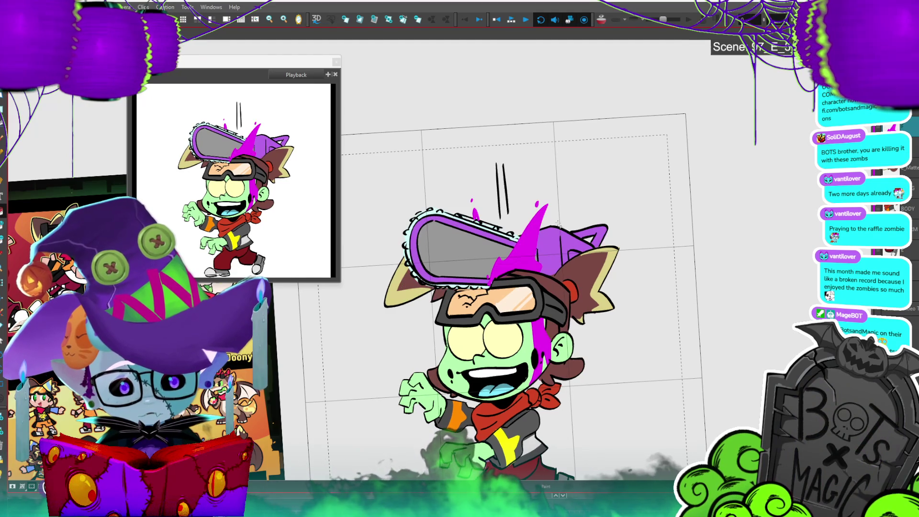
{"action": "key", "text": "comma"}
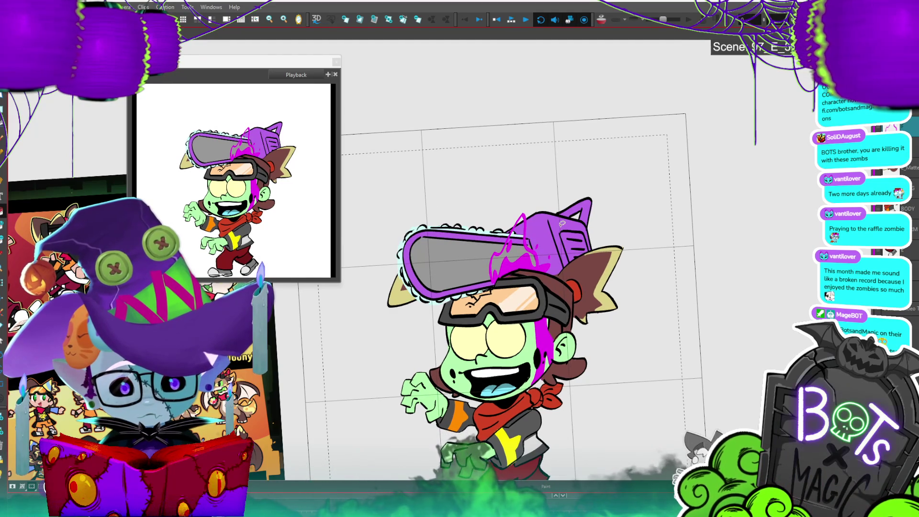
{"action": "key", "text": "period"}
{"action": "key", "text": "comma"}
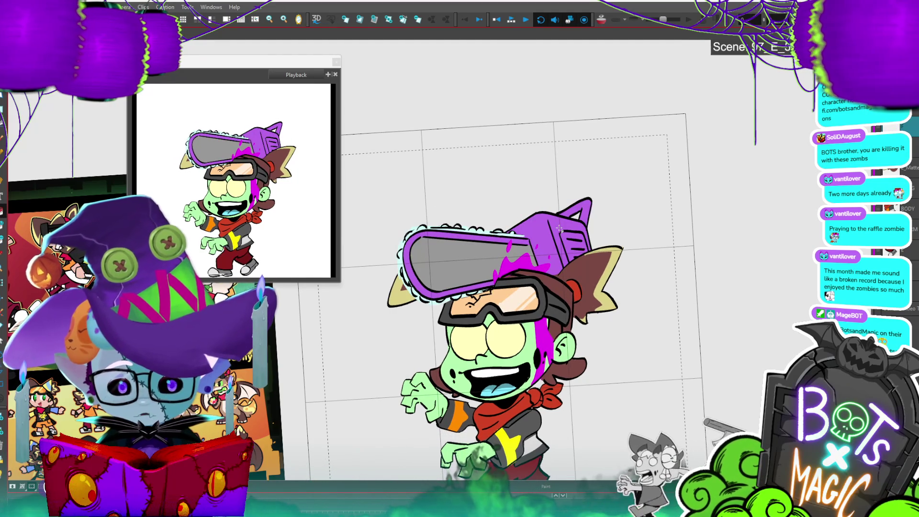
{"action": "key", "text": "alt+b"}
{"action": "key", "text": "period"}
{"action": "key", "text": "comma"}
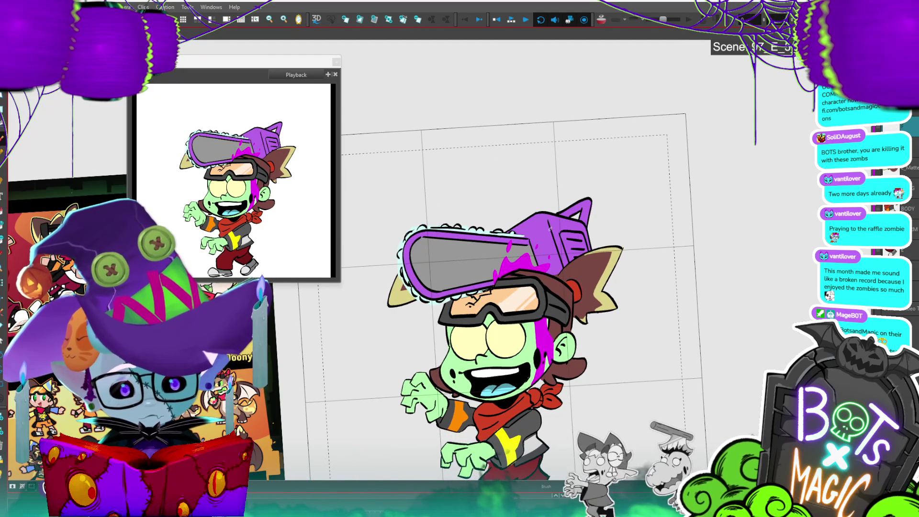
- Dab magenta goo drops above and beside the chainsaw
{"action": "left_click", "coordinate": [546, 202]}
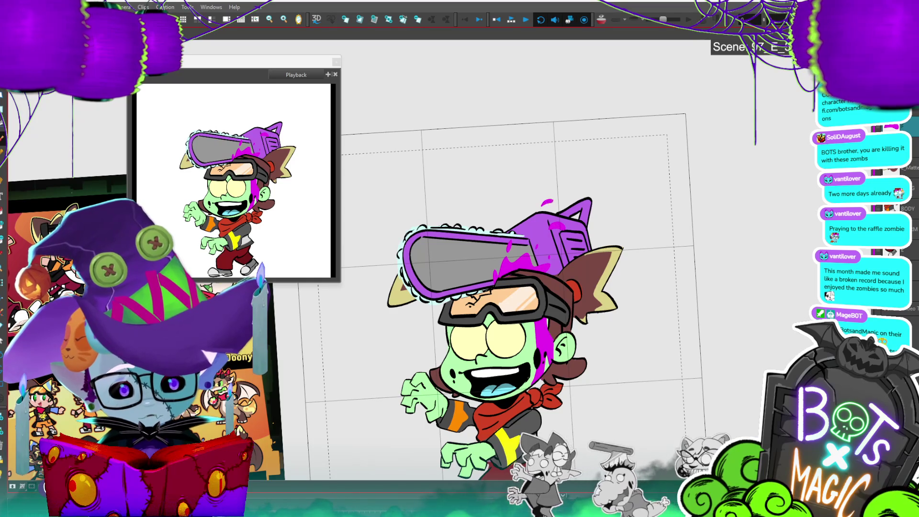
{"action": "key", "text": "period"}
{"action": "key", "text": "comma"}
{"action": "left_click", "coordinate": [459, 209]}
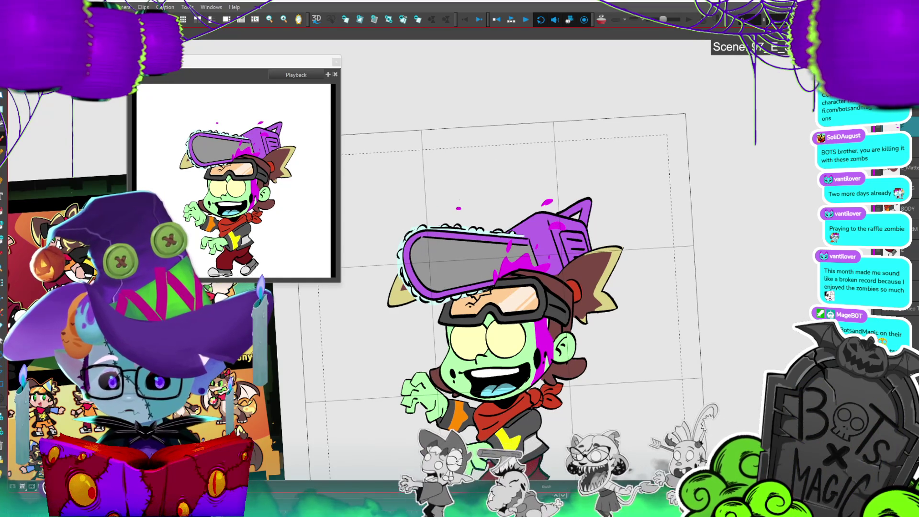
{"action": "key", "text": "period"}
{"action": "key", "text": "comma"}
{"action": "key", "text": "period"}
{"action": "key", "text": "comma"}
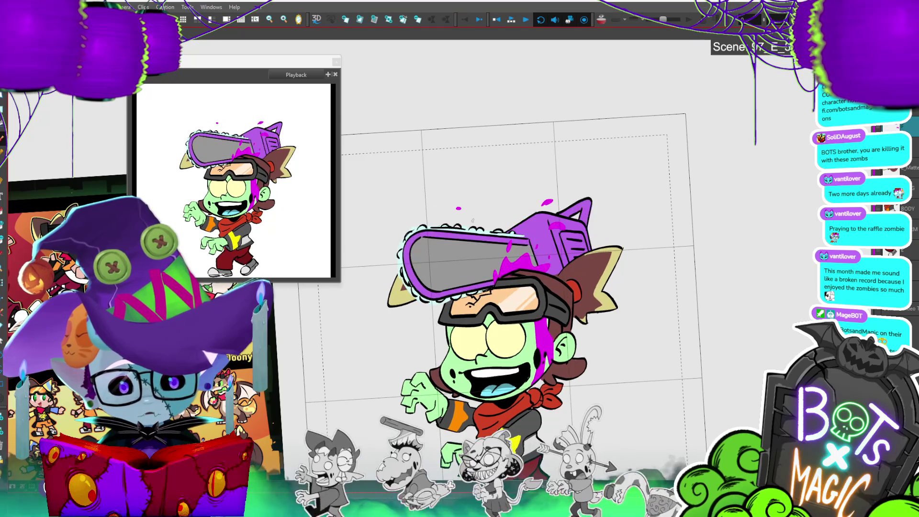
- Flip frames back and forth to check timing, then play back the frame range
{"action": "key", "text": "period"}
{"action": "key", "text": "comma"}
{"action": "key", "text": "period"}
{"action": "key", "text": "comma"}
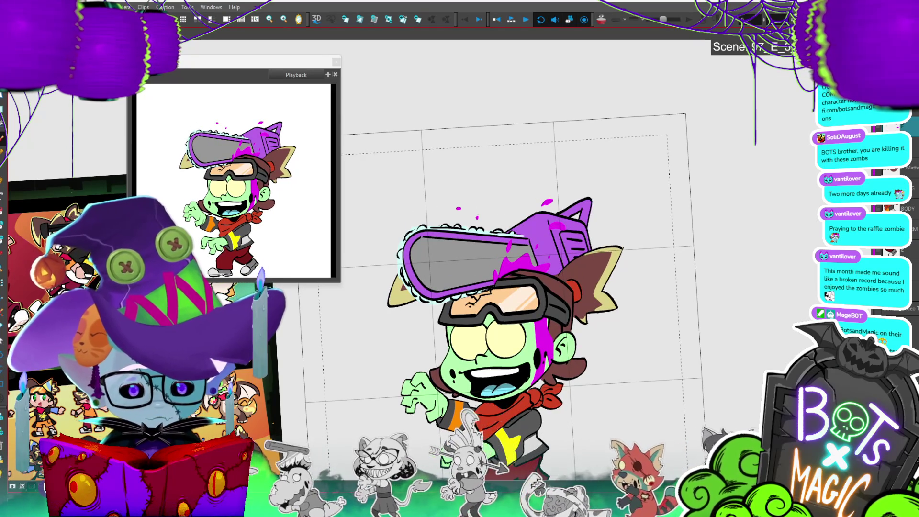
{"action": "key", "text": "period"}
{"action": "key", "text": "comma"}
{"action": "key", "text": "period"}
{"action": "key", "text": "comma"}
{"action": "key", "text": "period"}
{"action": "key", "text": "period"}
{"action": "key", "text": "comma"}
{"action": "key", "text": "comma"}
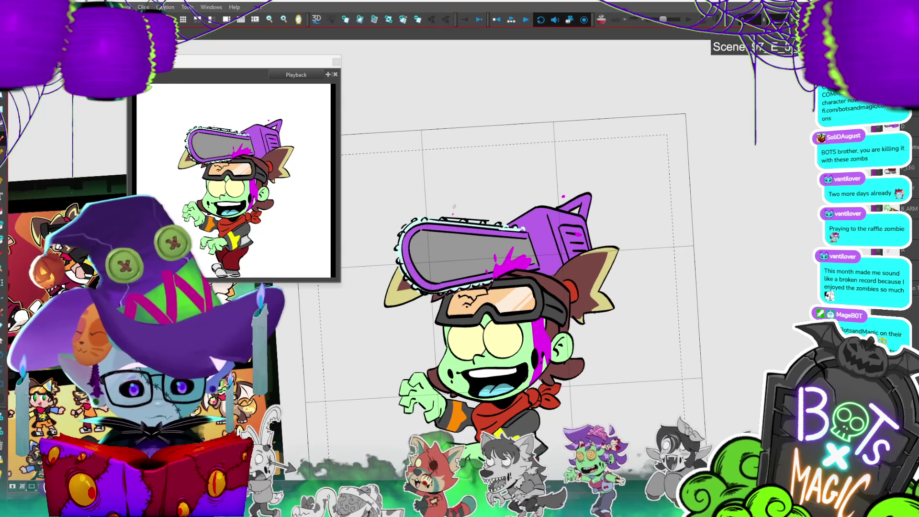
{"action": "key", "text": "period"}
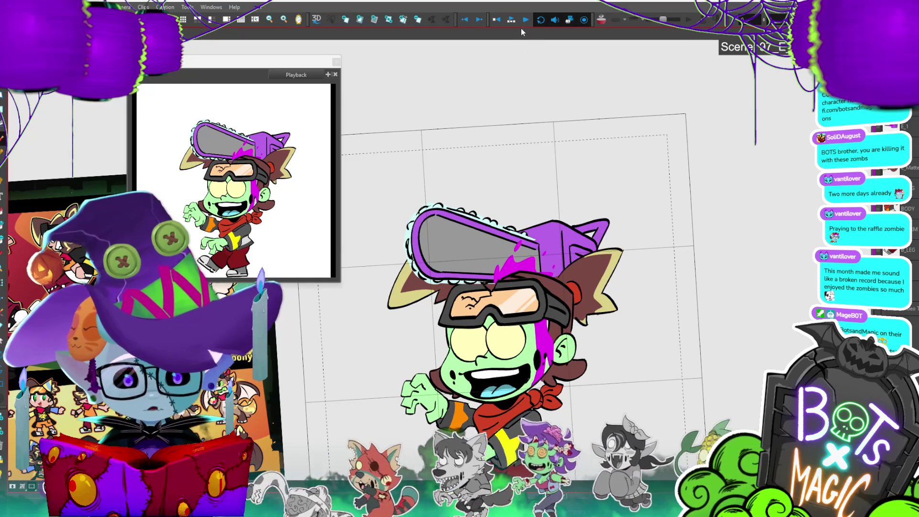
{"action": "left_click", "coordinate": [512, 21]}
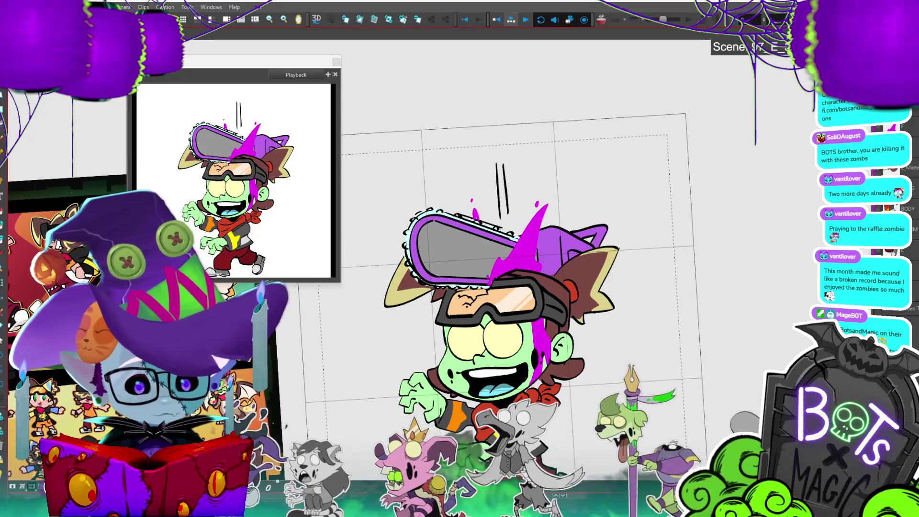
- On the raised-chainsaw frame, lasso the chainsaw and rotate it further clockwise
{"action": "key", "text": "Return"}
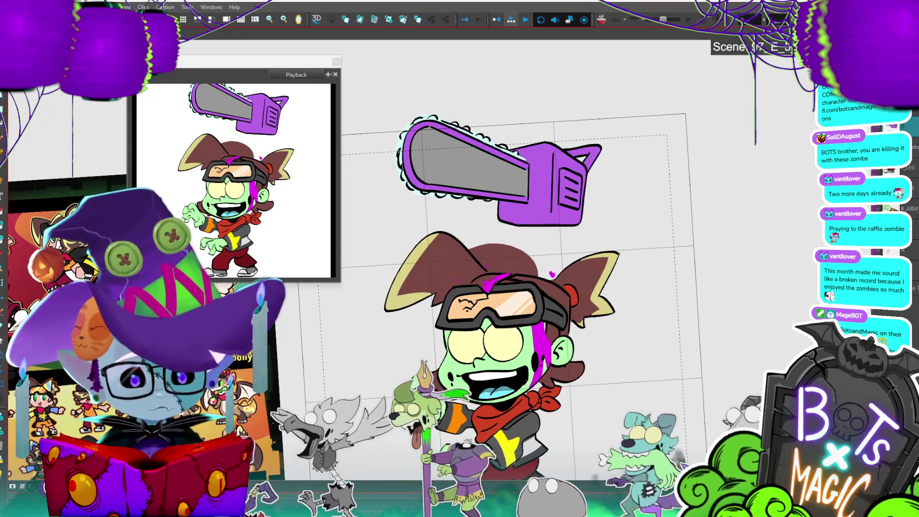
{"action": "left_click", "coordinate": [473, 147]}
{"action": "mouse_move", "coordinate": [625, 136]}
{"action": "left_mouse_down"}
{"action": "mouse_move", "coordinate": [621, 99]}
{"action": "mouse_move", "coordinate": [629, 196]}
{"action": "mouse_move", "coordinate": [504, 65]}
{"action": "mouse_move", "coordinate": [479, 70]}
{"action": "left_mouse_up"}
{"action": "left_click_drag", "start_coordinate": [620, 102], "coordinate": [630, 118]}
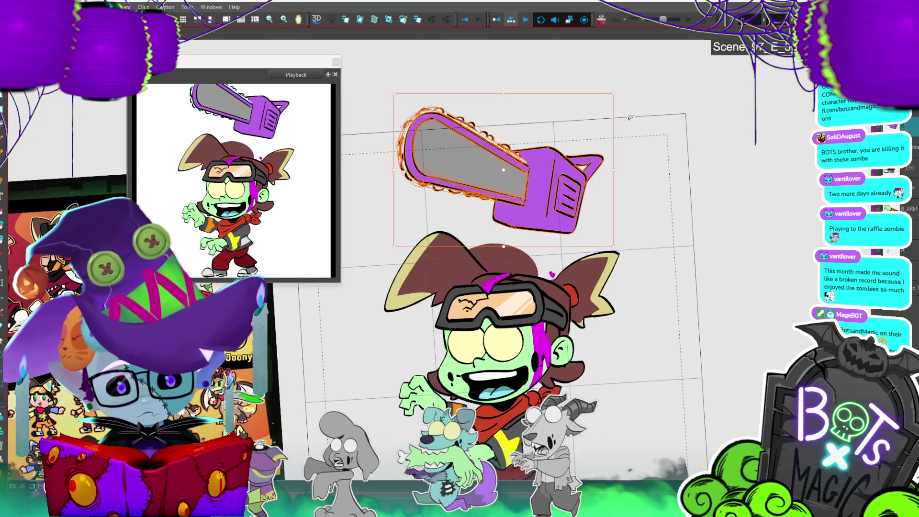
- Step forward through four frames to compare poses, then play back the selection
{"action": "key", "text": "period"}
{"action": "key", "text": "period"}
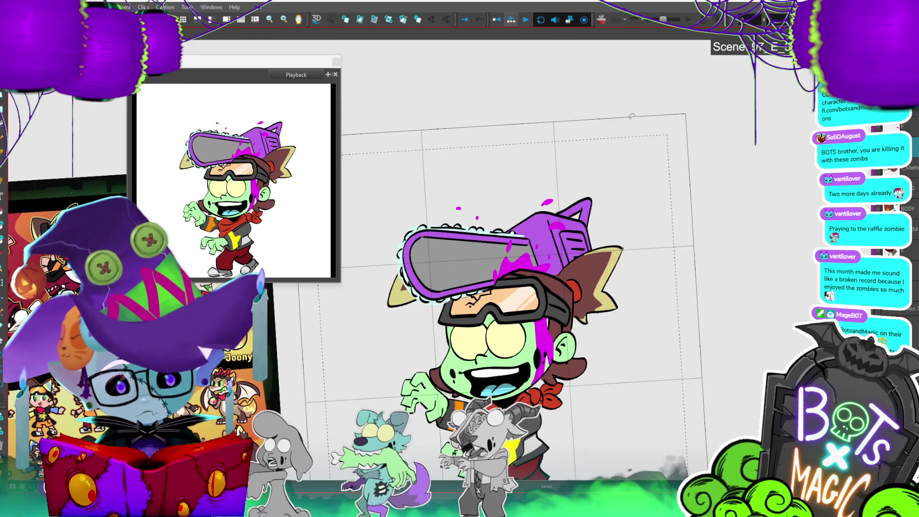
{"action": "key", "text": "period"}
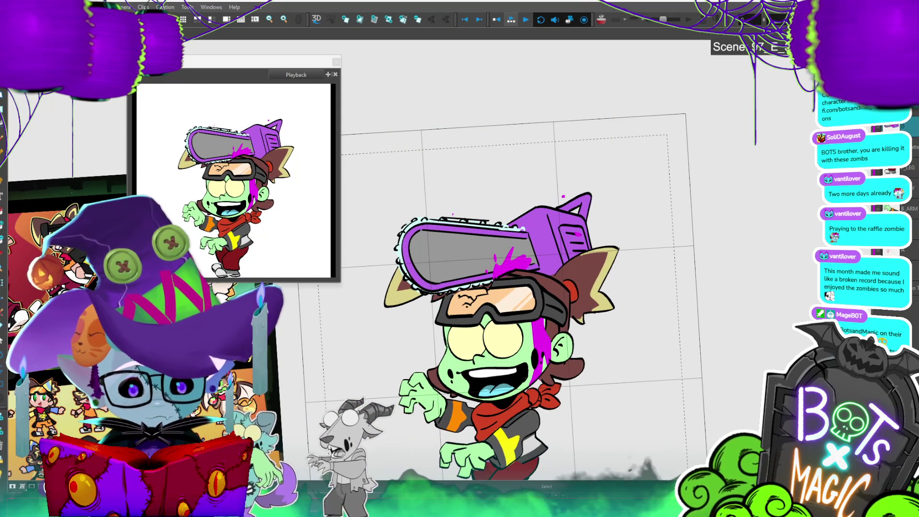
{"action": "key", "text": "period"}
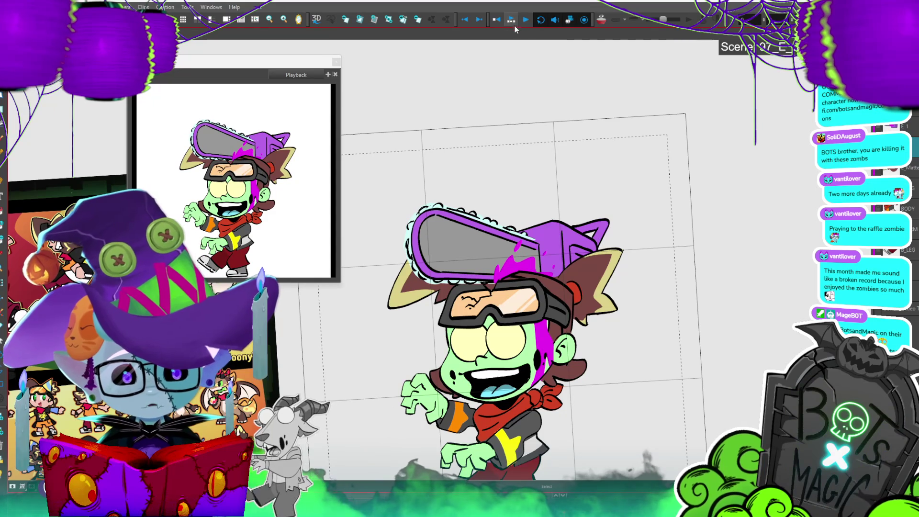
{"action": "key", "text": "period"}
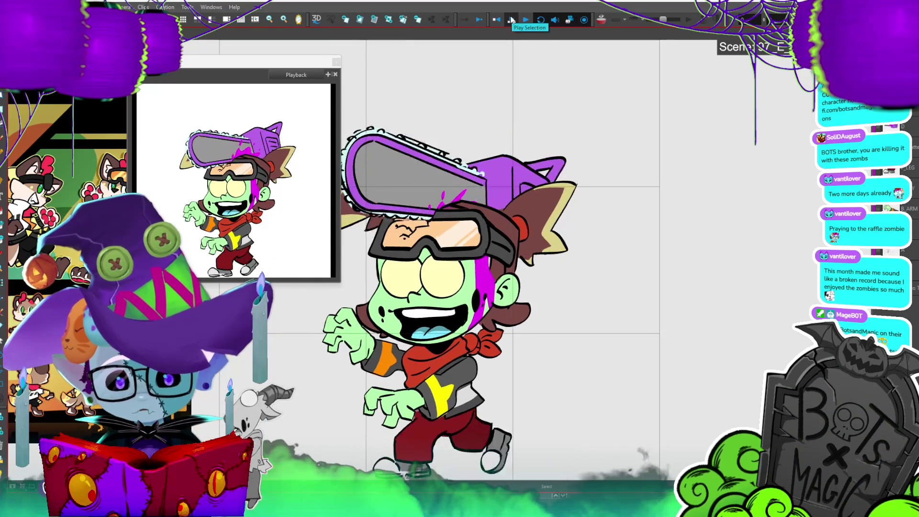
{"action": "left_click", "coordinate": [512, 20]}
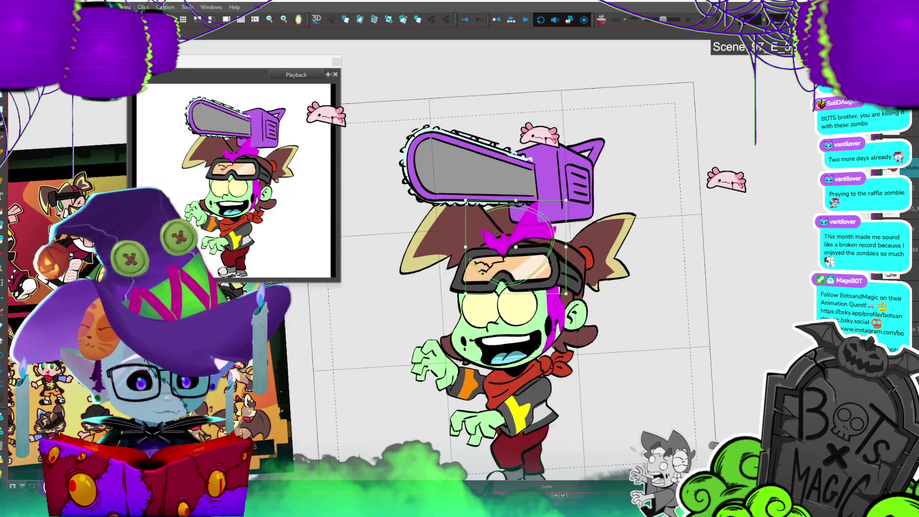
- Zoom in on the head and brush over the magenta forehead streak on the next frame
{"action": "scroll", "coordinate": [440, 316], "scroll_direction": "up", "scroll_amount": 3}
{"action": "key", "text": "Escape"}
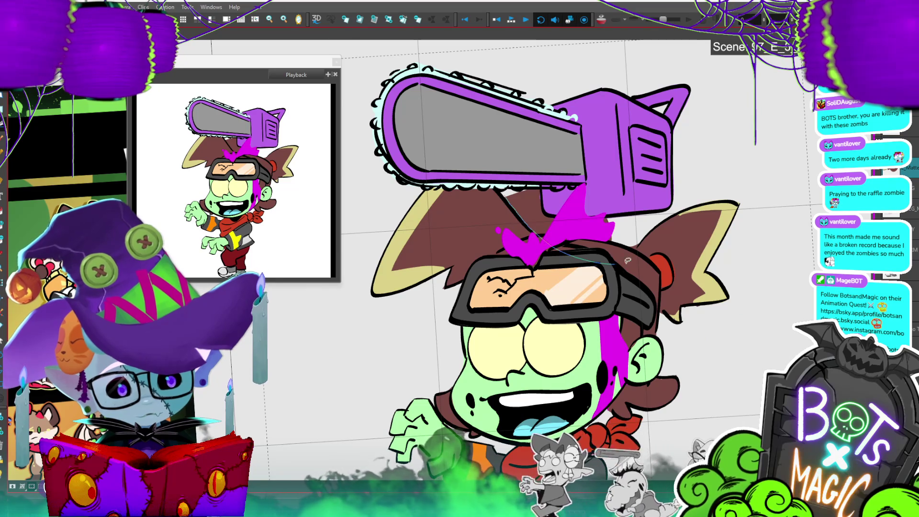
{"action": "key", "text": "Return"}
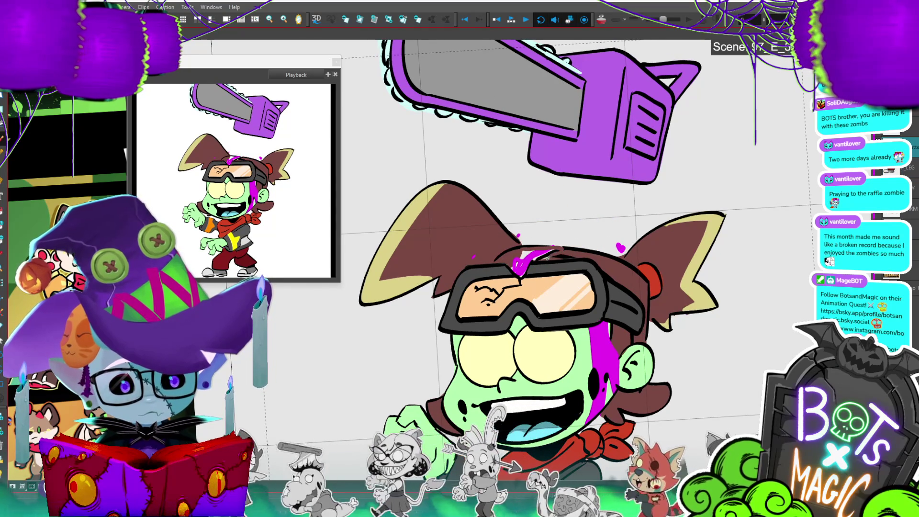
{"action": "left_click_drag", "start_coordinate": [551, 250], "coordinate": [537, 252]}
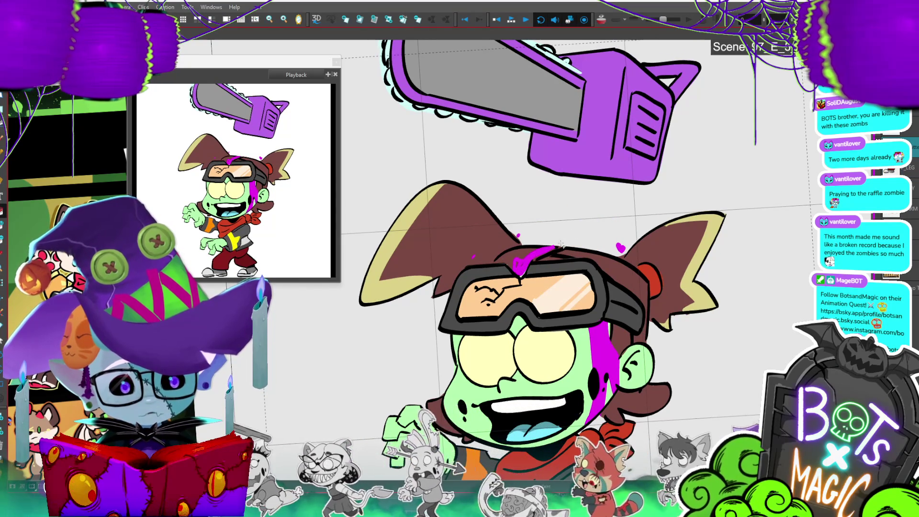
- Flip back and forth between frames to preview the bigger splatter, then zoom out
{"action": "key", "text": "period"}
{"action": "key", "text": "comma"}
{"action": "key", "text": "period"}
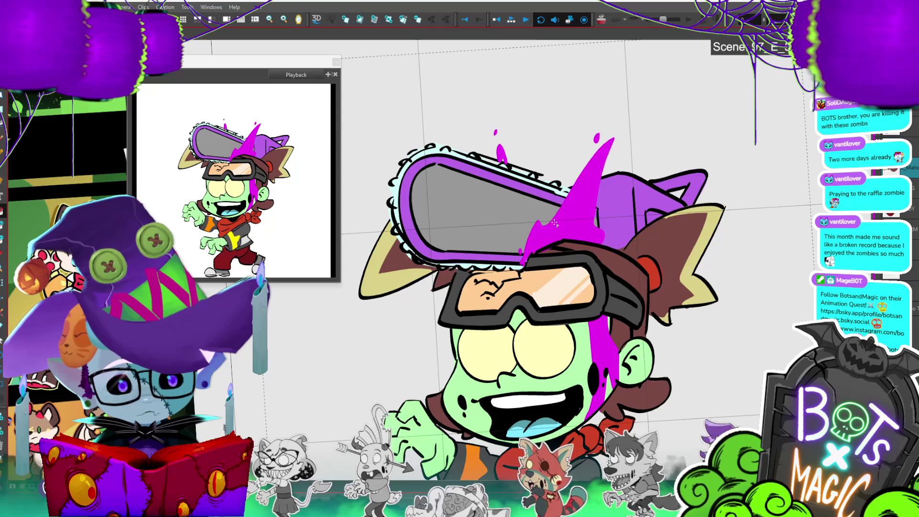
{"action": "key", "text": "comma"}
{"action": "key", "text": "period"}
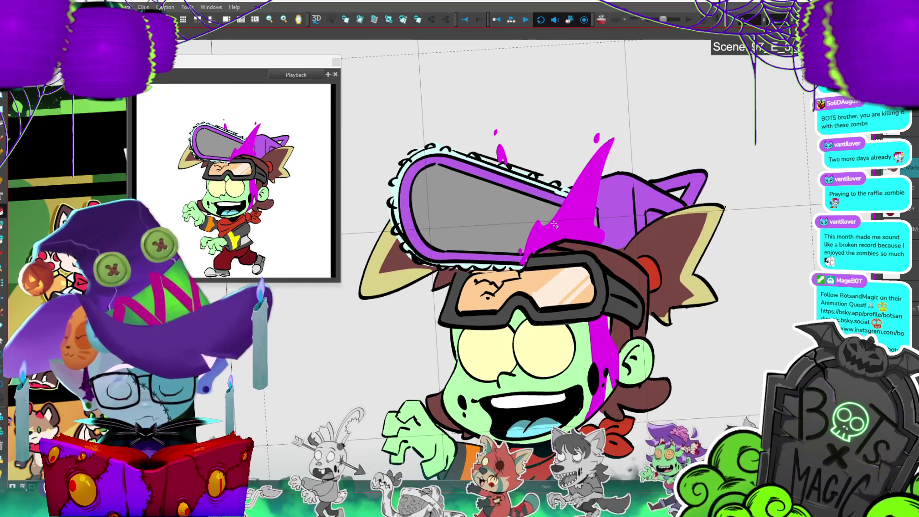
{"action": "key", "text": "period"}
{"action": "key", "text": "period"}
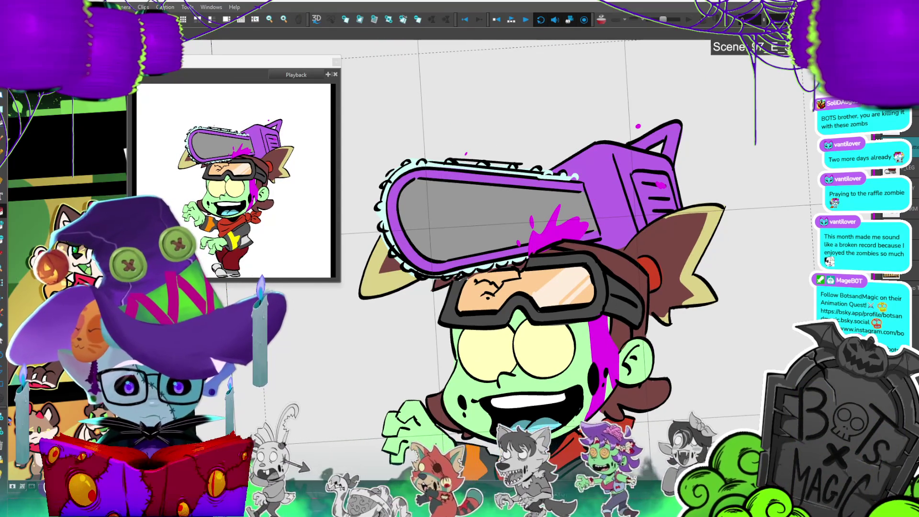
{"action": "scroll", "coordinate": [527, 240], "scroll_direction": "down", "scroll_amount": 3}
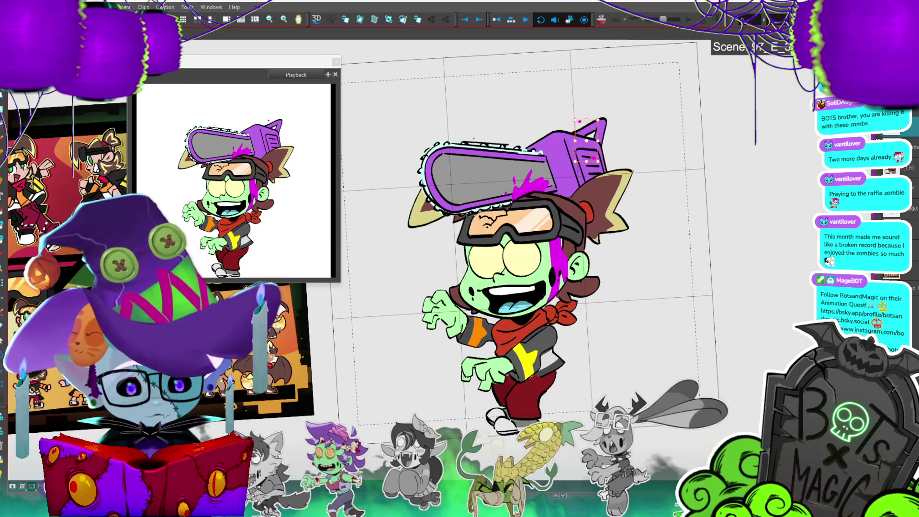
{"action": "left_click", "coordinate": [488, 371]}
{"action": "left_click", "coordinate": [613, 129]}
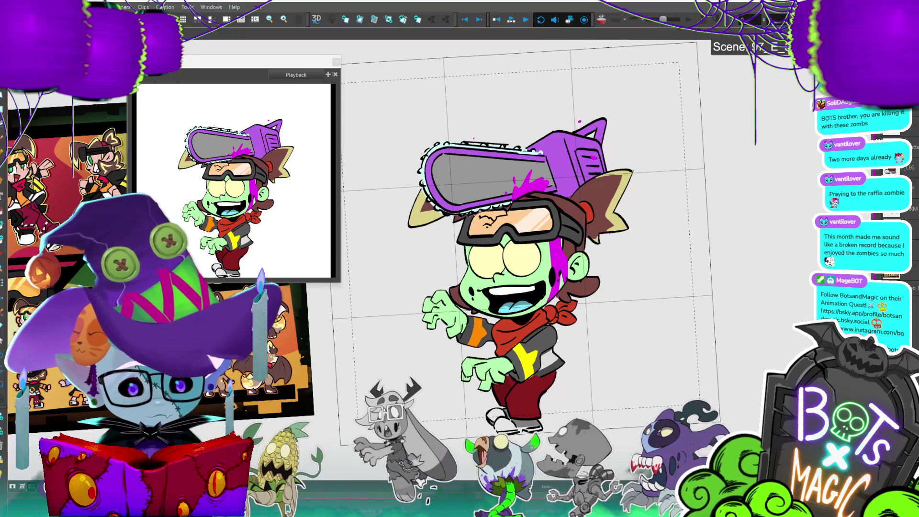
{"action": "key", "text": "period"}
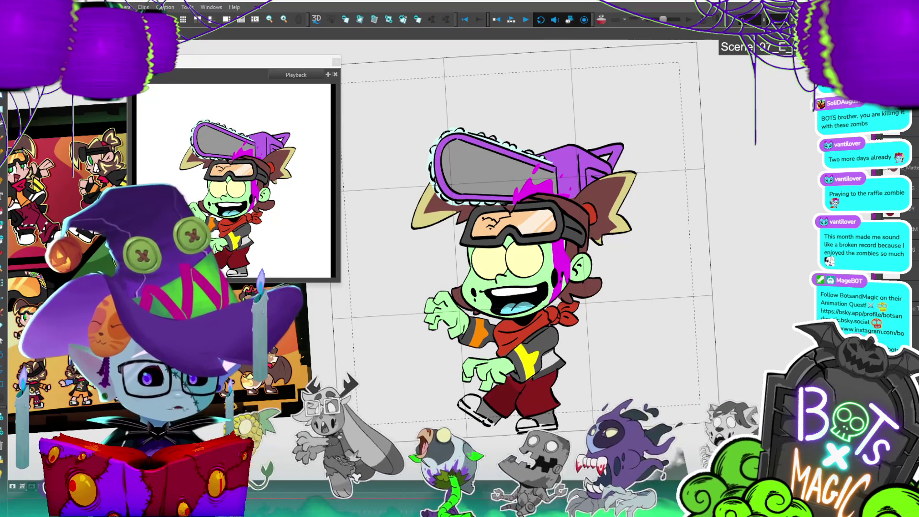
{"action": "key", "text": "period"}
{"action": "key", "text": "period"}
{"action": "key", "text": "period"}
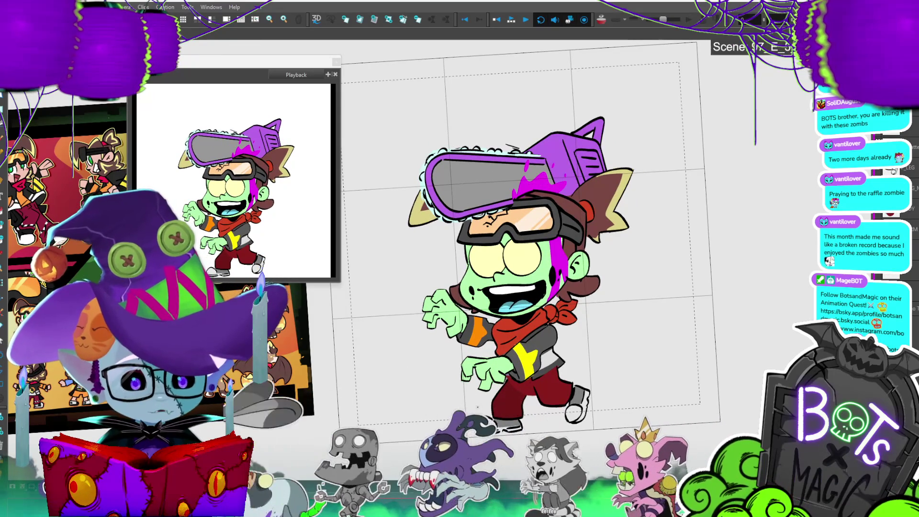
{"action": "key", "text": "space"}
{"action": "mouse_move", "coordinate": [659, 94]}
{"action": "left_mouse_down"}
{"action": "mouse_move", "coordinate": [374, 215]}
{"action": "mouse_move", "coordinate": [600, 414]}
{"action": "left_mouse_up"}
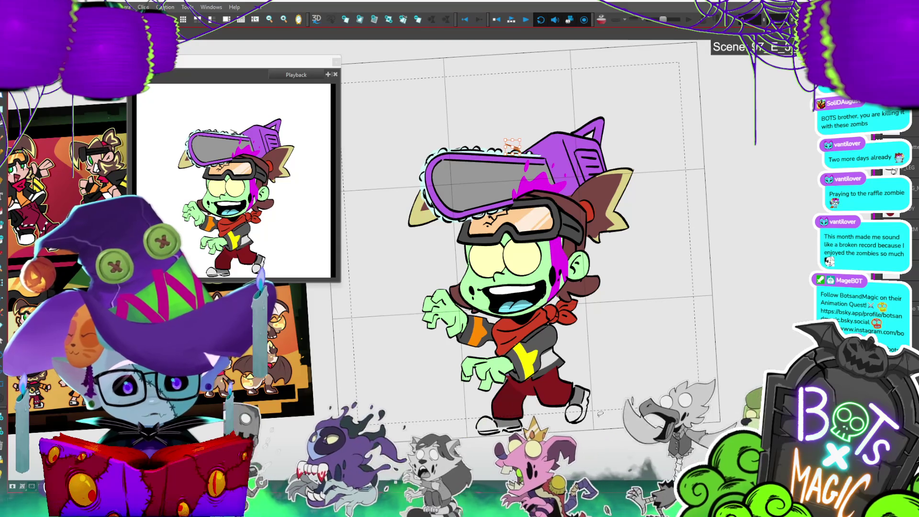
{"action": "left_click", "coordinate": [599, 413]}
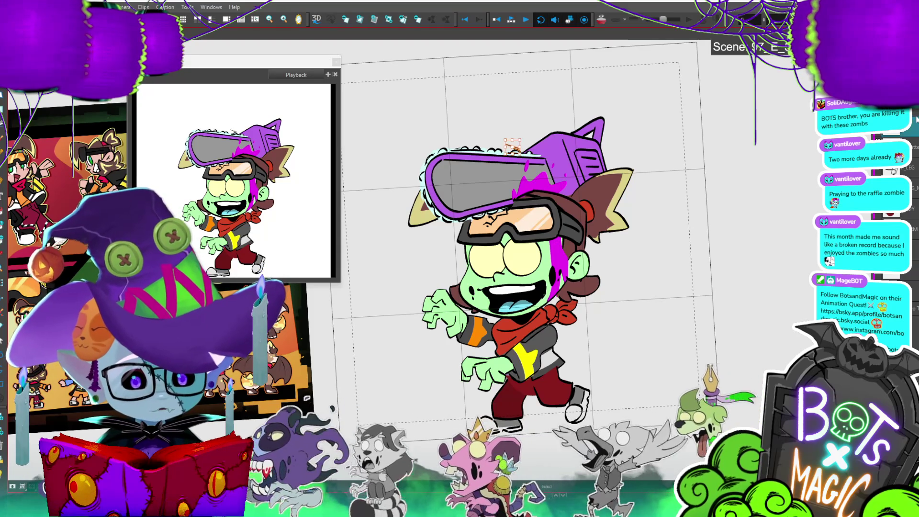
{"action": "key", "text": "Escape"}
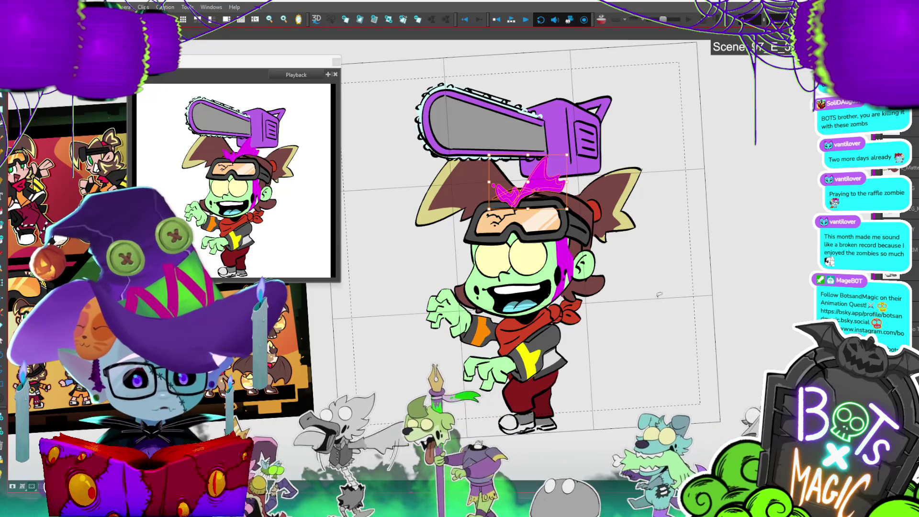
{"action": "key", "text": "Delete"}
{"action": "key", "text": "ctrl+z"}
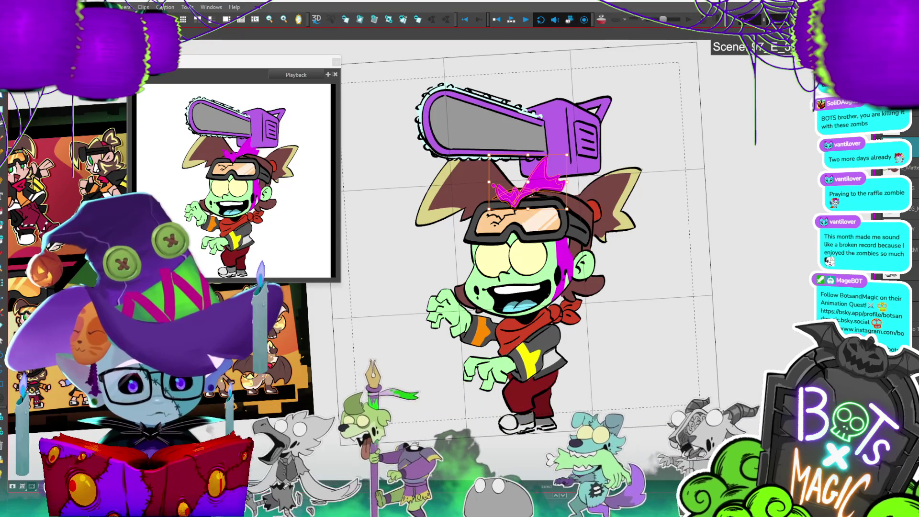
{"action": "key", "text": "period"}
{"action": "key", "text": "period"}
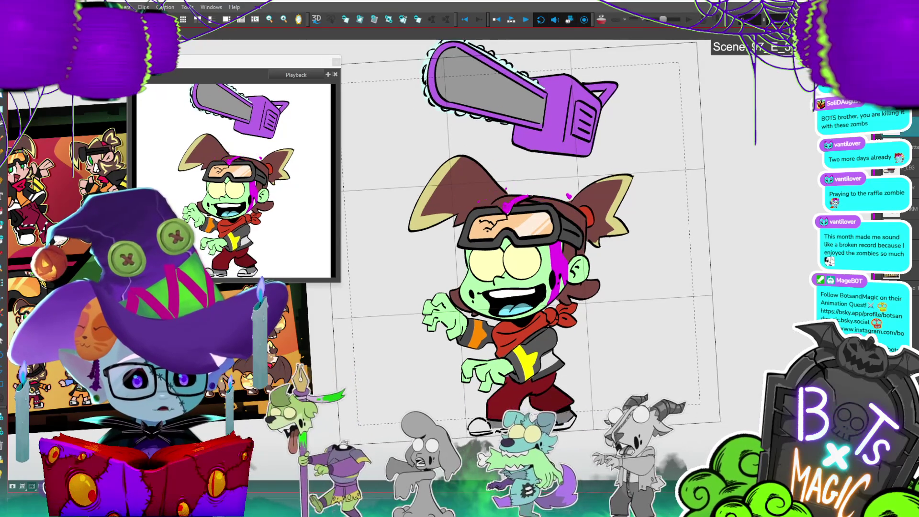
{"action": "key", "text": "period"}
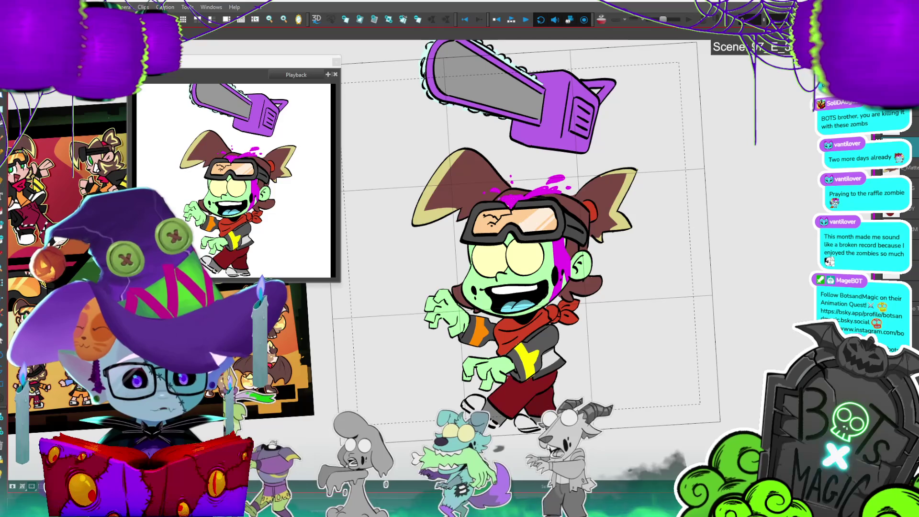
{"action": "key", "text": "period"}
{"action": "key", "text": "period"}
{"action": "key", "text": "period"}
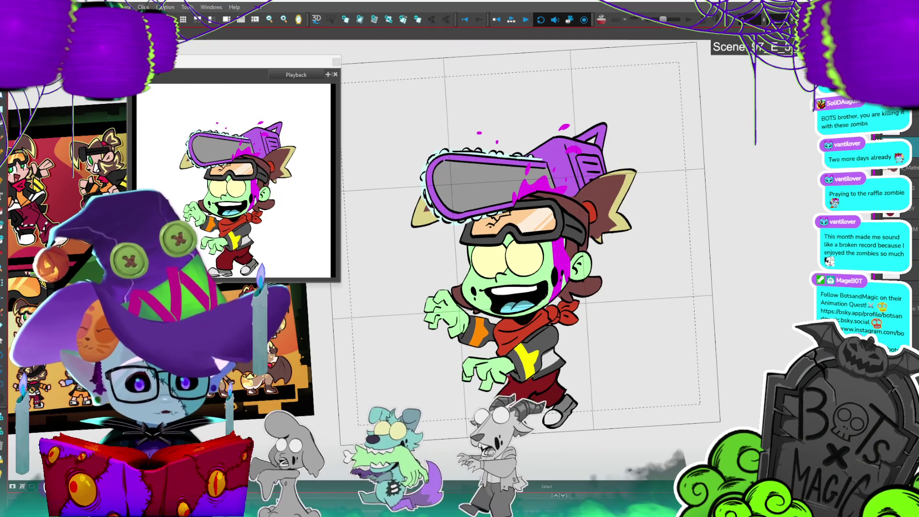
{"action": "key", "text": "period"}
{"action": "key", "text": "period"}
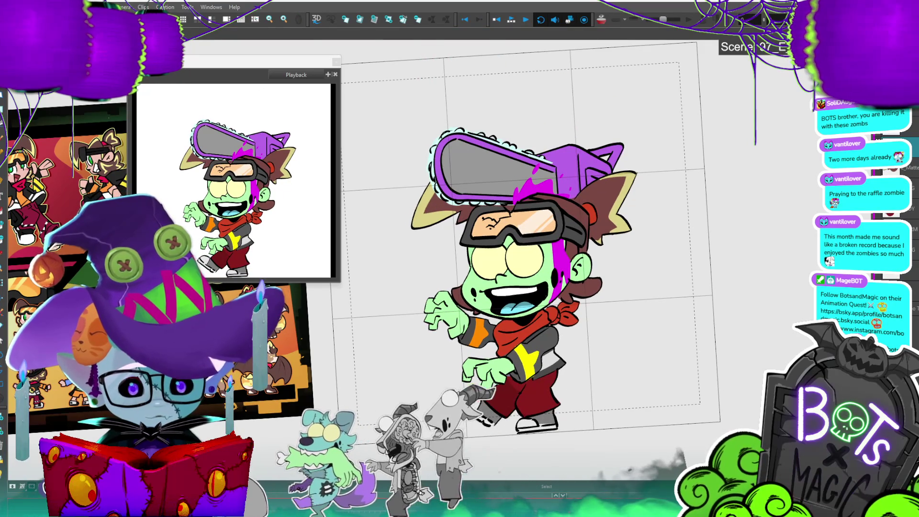
{"action": "key", "text": "2"}
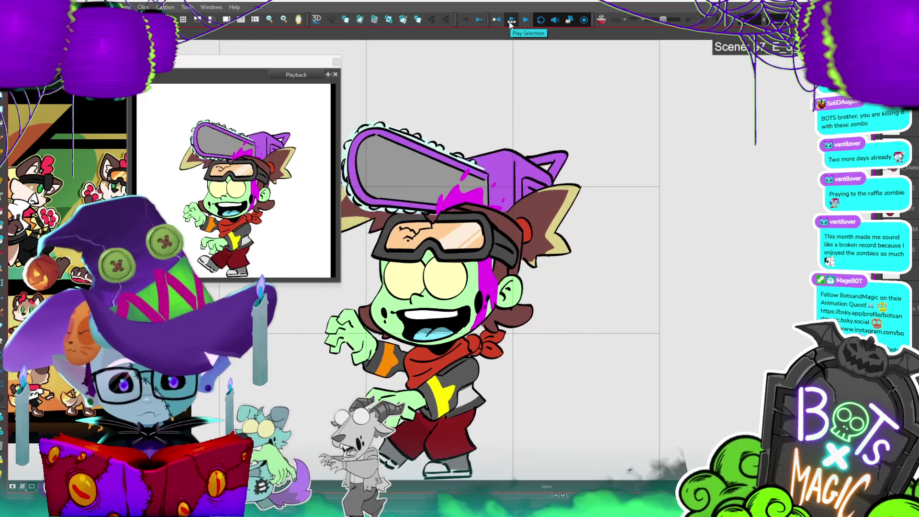
{"action": "left_click", "coordinate": [510, 24]}
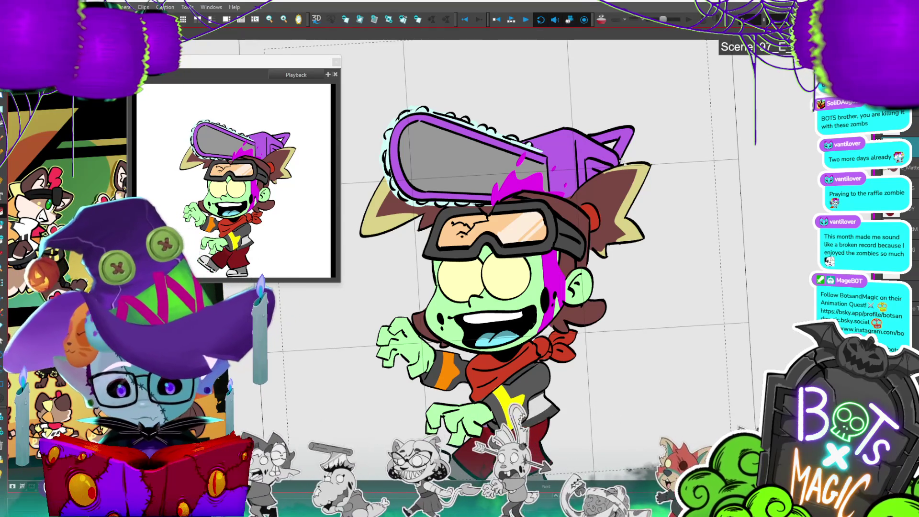
{"action": "key", "text": "shift+l"}
- Select the chainsaw's vent strokes on the first two impact drawings
{"action": "scroll", "coordinate": [604, 179], "scroll_direction": "up", "scroll_amount": 4}
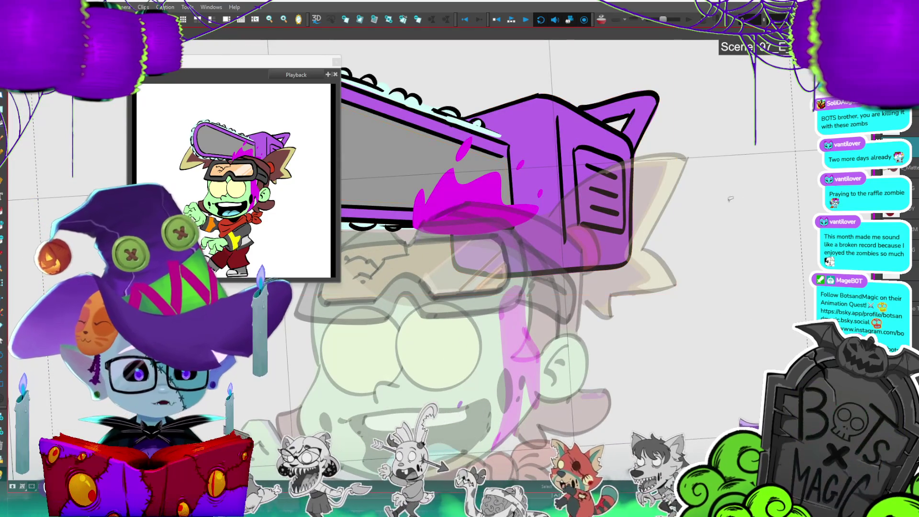
{"action": "left_click", "coordinate": [589, 224]}
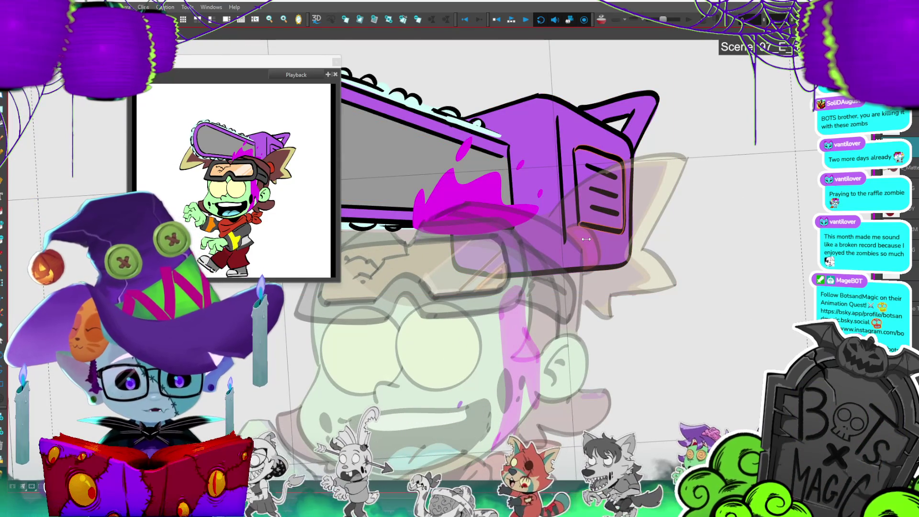
{"action": "key", "text": "alt+b"}
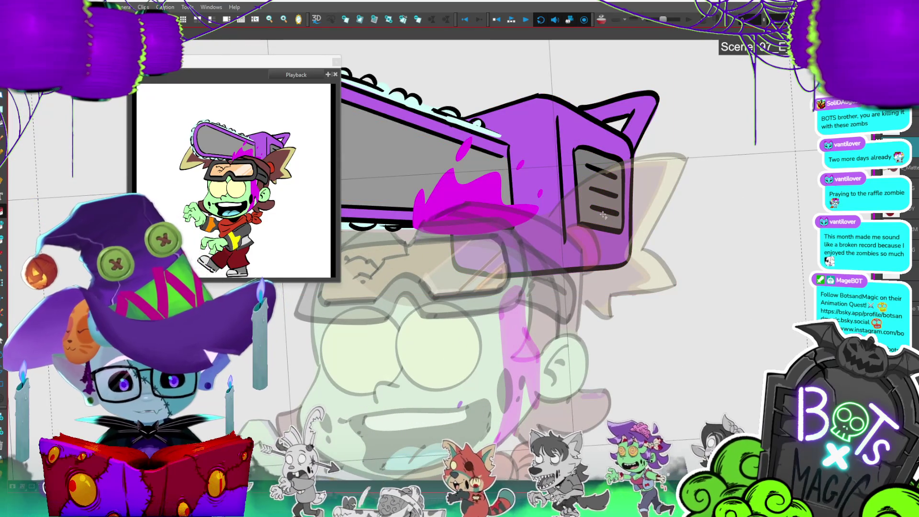
{"action": "key", "text": "period"}
{"action": "left_click", "coordinate": [587, 211]}
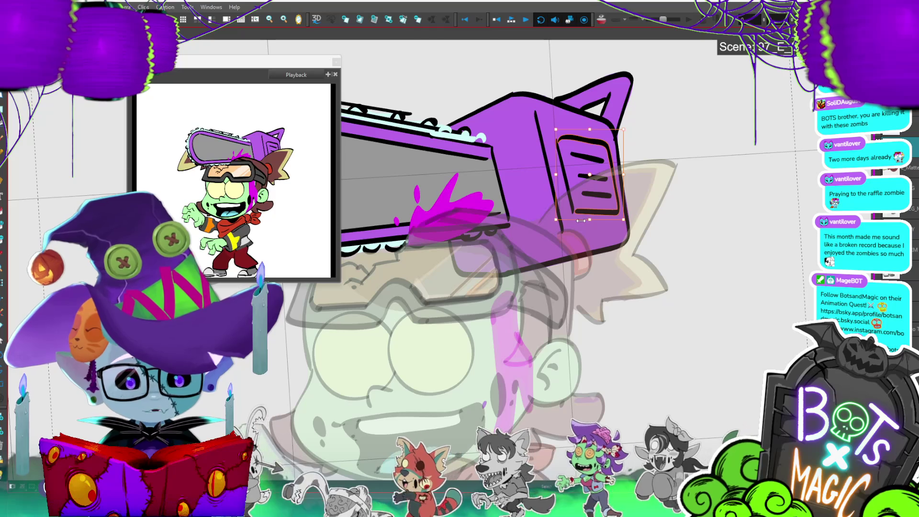
{"action": "key", "text": "alt+b"}
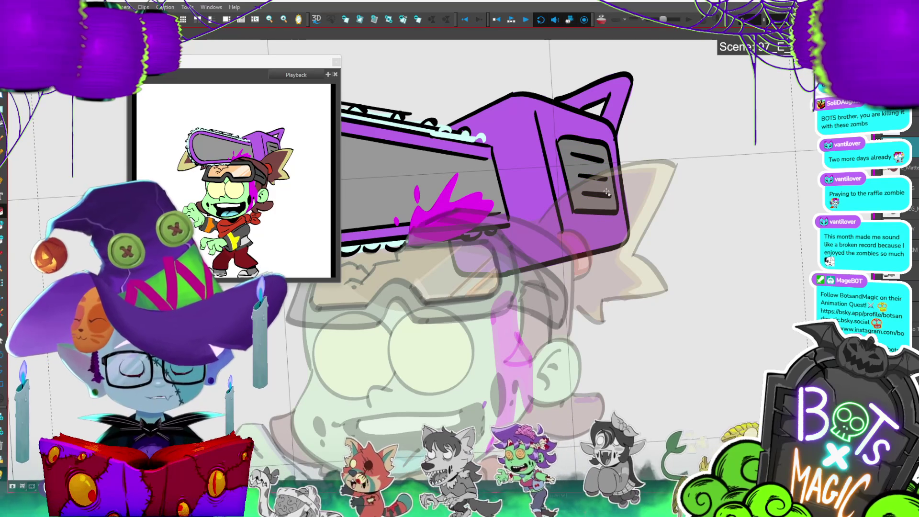
{"action": "key", "text": "period"}
- Select the vent strokes on the next three chainsaw drawings
{"action": "left_click", "coordinate": [588, 178]}
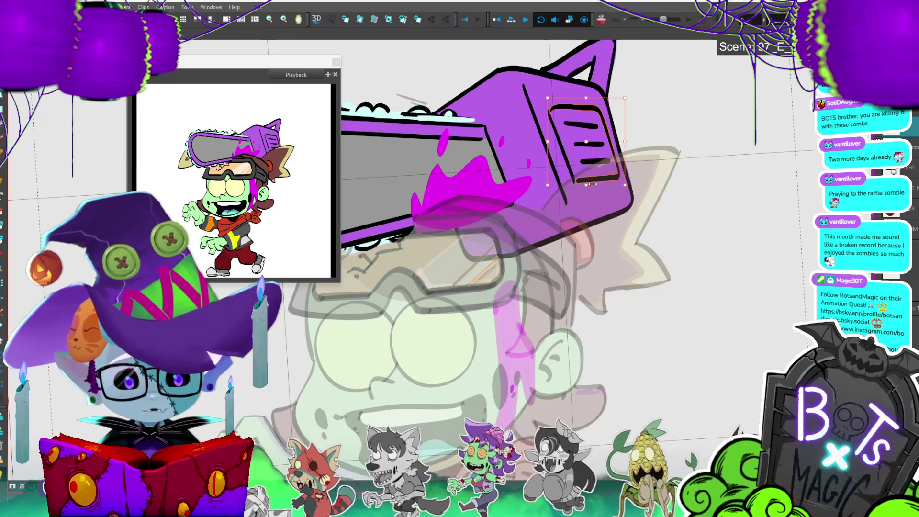
{"action": "key", "text": "period"}
{"action": "left_click", "coordinate": [594, 232]}
{"action": "key", "text": "alt+b"}
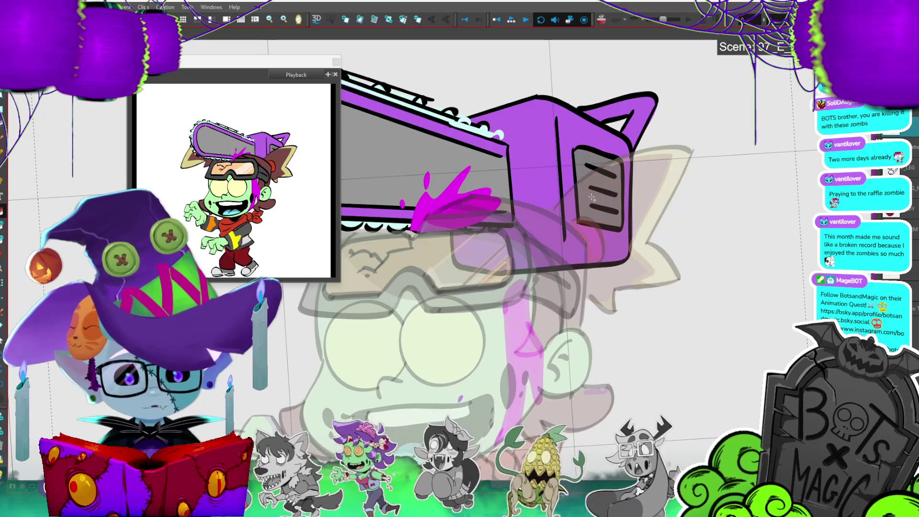
{"action": "key", "text": "period"}
{"action": "left_click", "coordinate": [589, 214]}
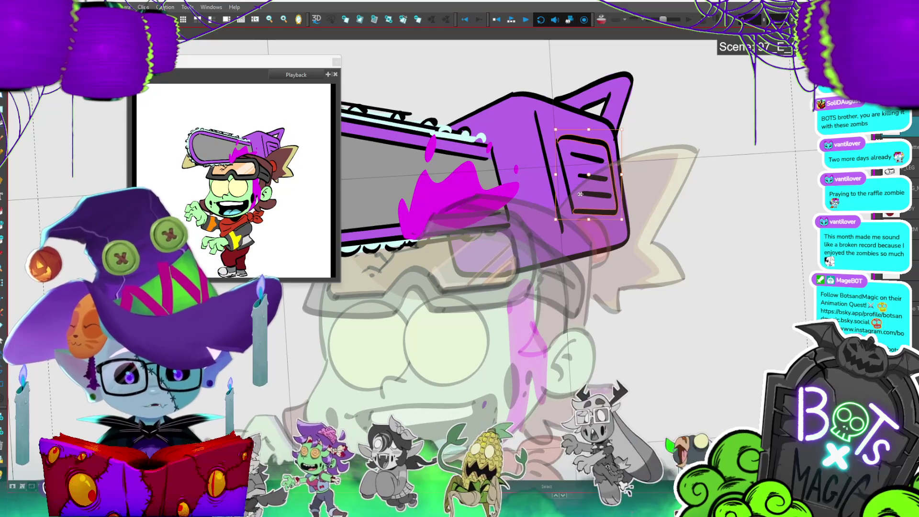
{"action": "key", "text": "."}
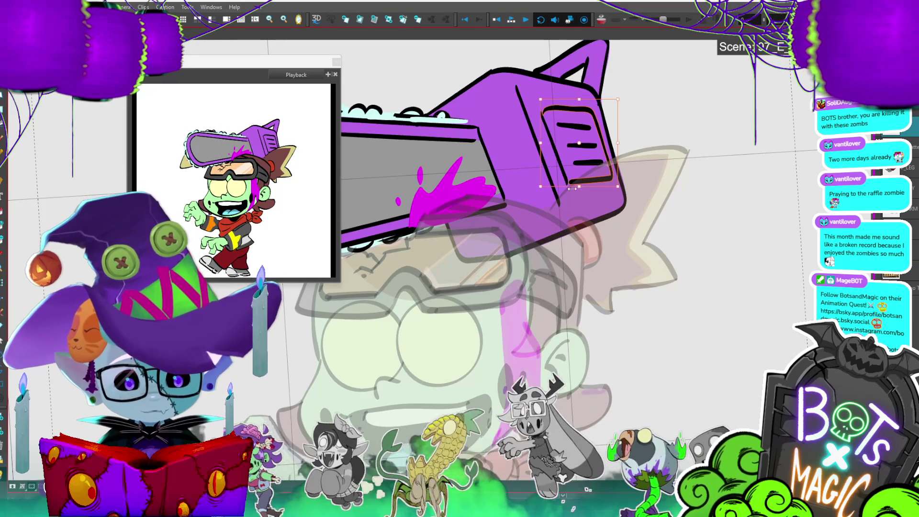
{"action": "key", "text": "."}
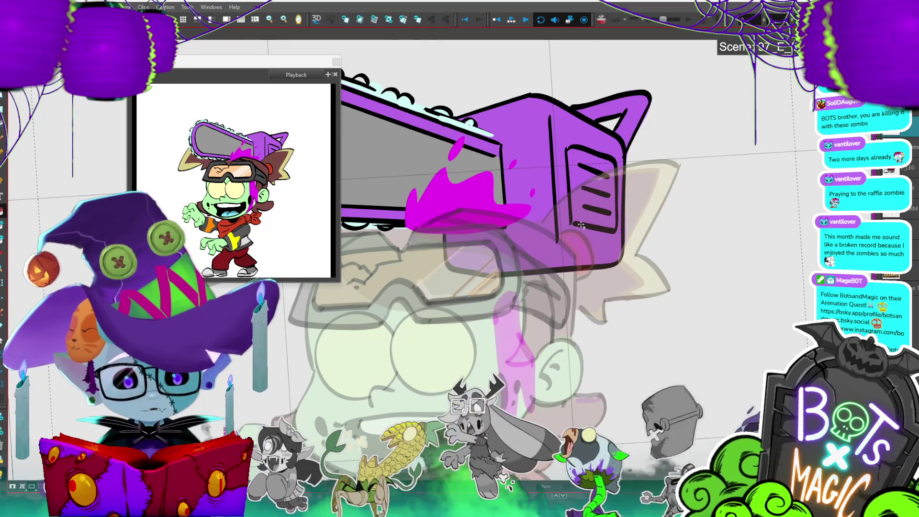
- Select the vent strokes on four further chainsaw poses
{"action": "left_click", "coordinate": [582, 227]}
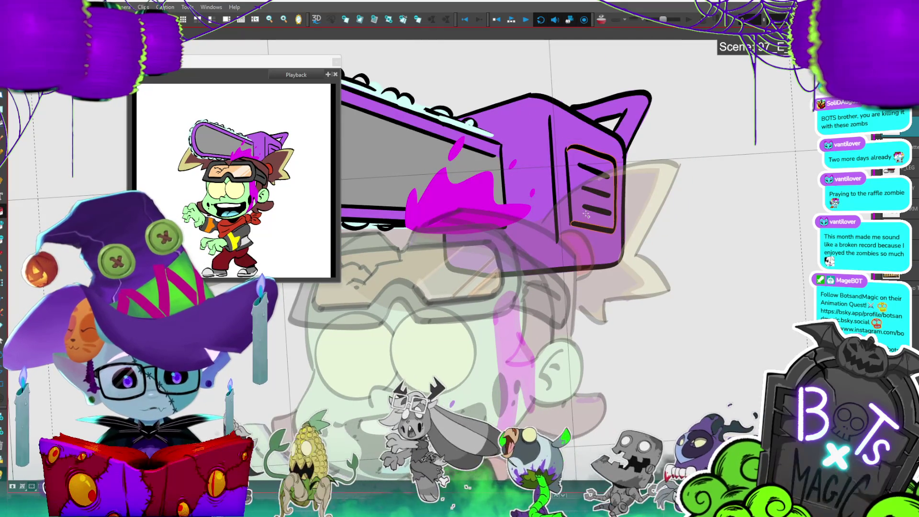
{"action": "key", "text": "."}
{"action": "left_click", "coordinate": [585, 220]}
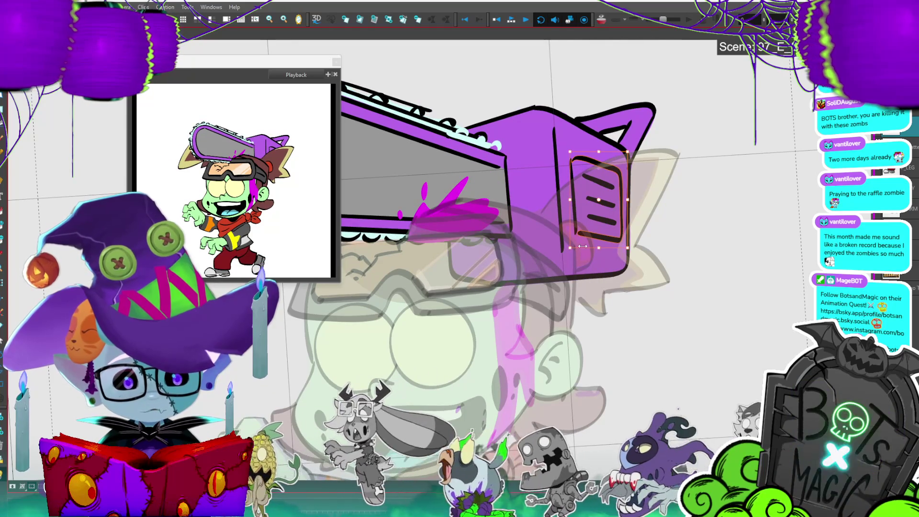
{"action": "key", "text": "."}
{"action": "left_click", "coordinate": [582, 196]}
{"action": "key", "text": "."}
{"action": "left_click", "coordinate": [581, 183]}
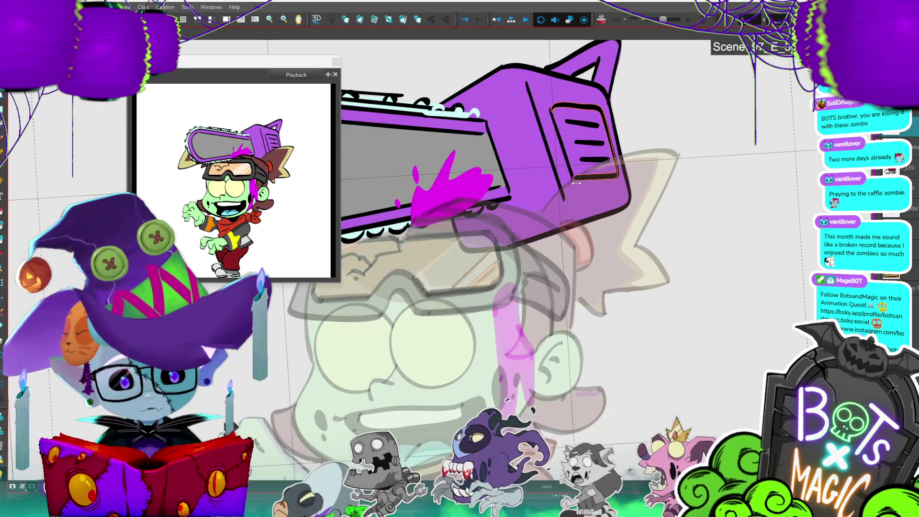
{"action": "key", "text": "."}
- Select the vent strokes on the following two poses, then clear the selection
{"action": "left_click", "coordinate": [595, 212]}
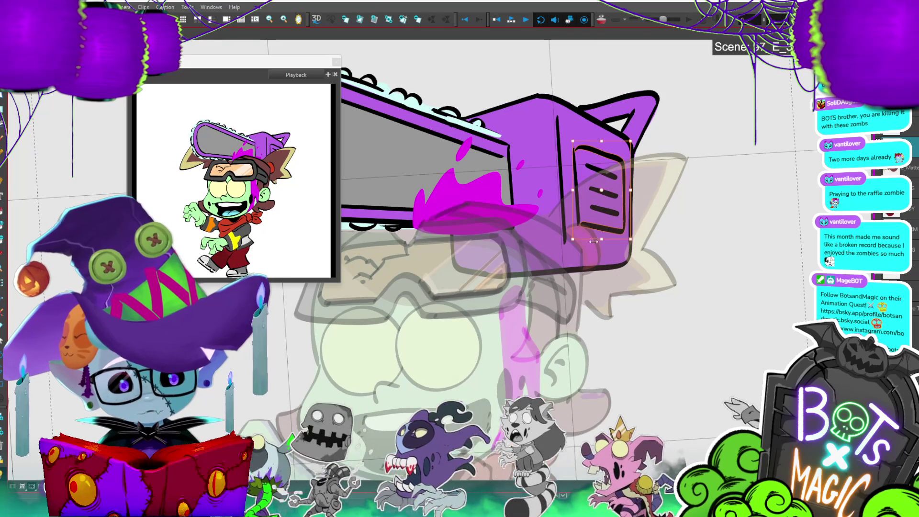
{"action": "key", "text": "."}
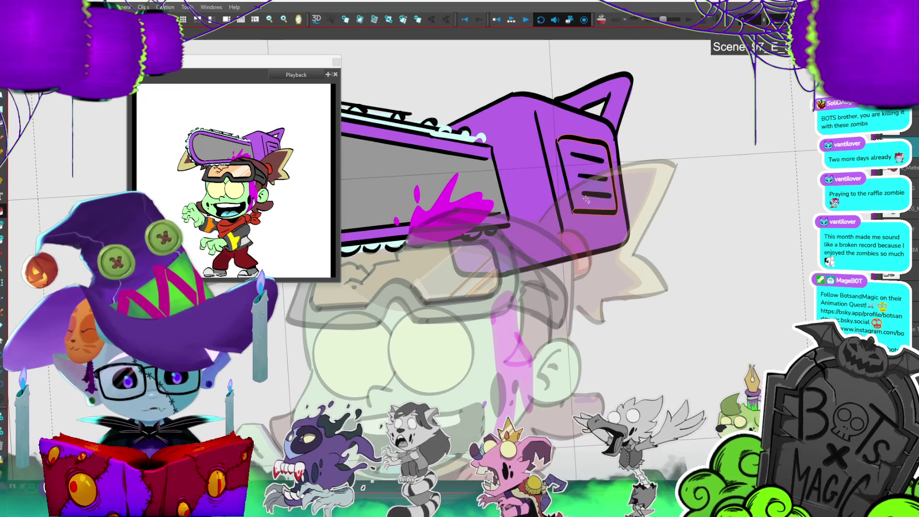
{"action": "key", "text": "."}
{"action": "left_click", "coordinate": [590, 179]}
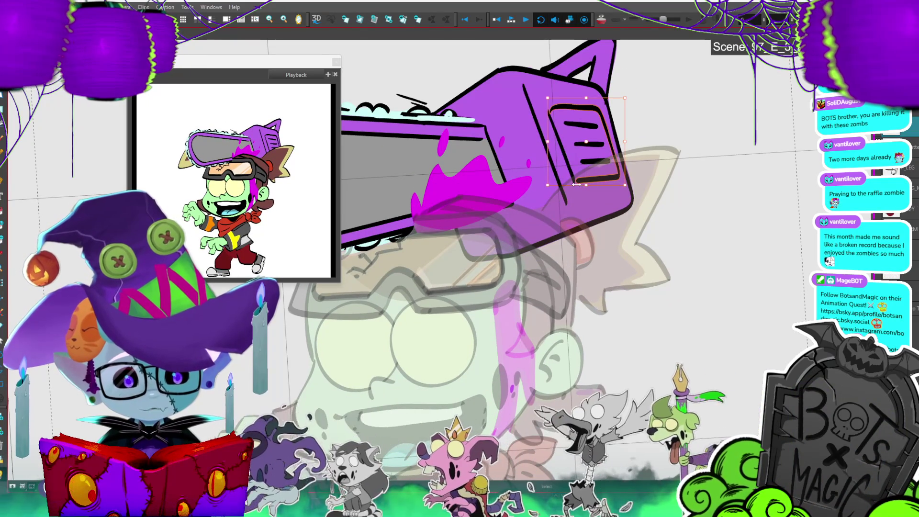
{"action": "key", "text": "Escape"}
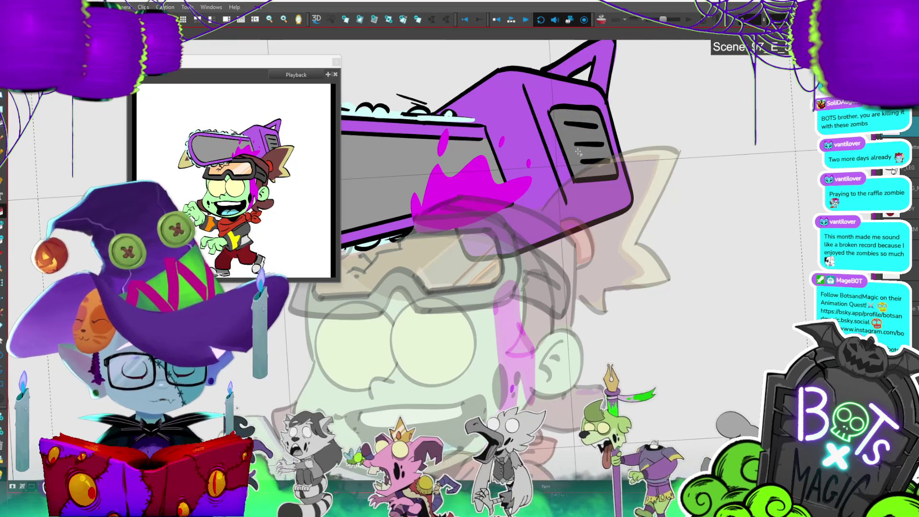
{"action": "key", "text": "."}
- Select the vent strokes on the last impact drawings, alternating between Select and Paint tools
{"action": "left_click", "coordinate": [599, 190]}
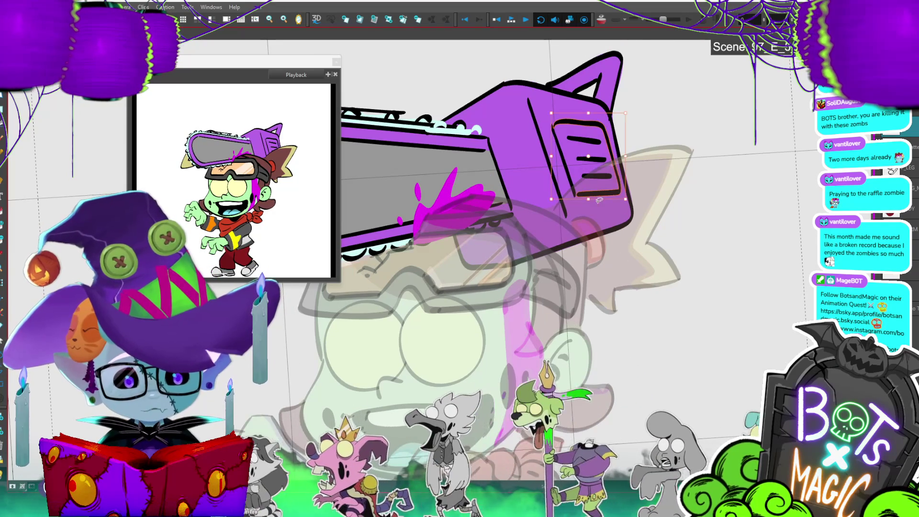
{"action": "key", "text": "alt+i"}
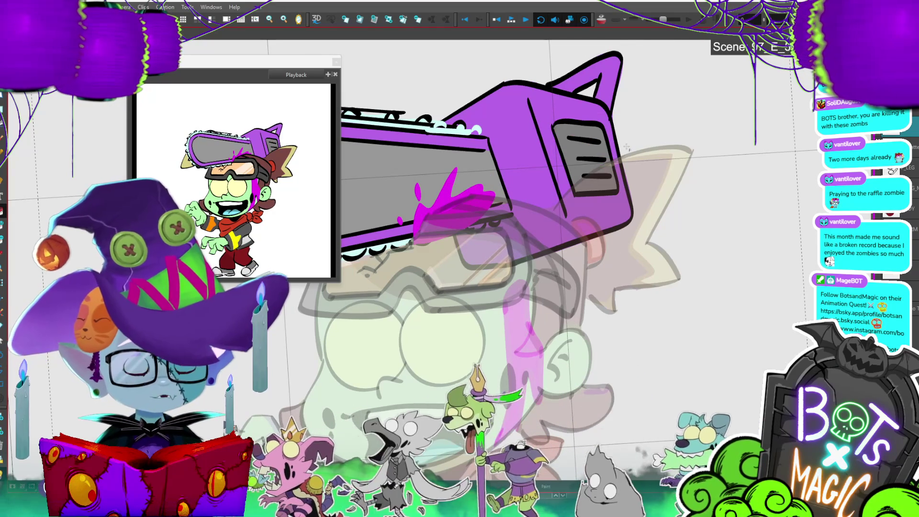
{"action": "key", "text": "."}
{"action": "key", "text": "alt+s"}
{"action": "left_click", "coordinate": [572, 129]}
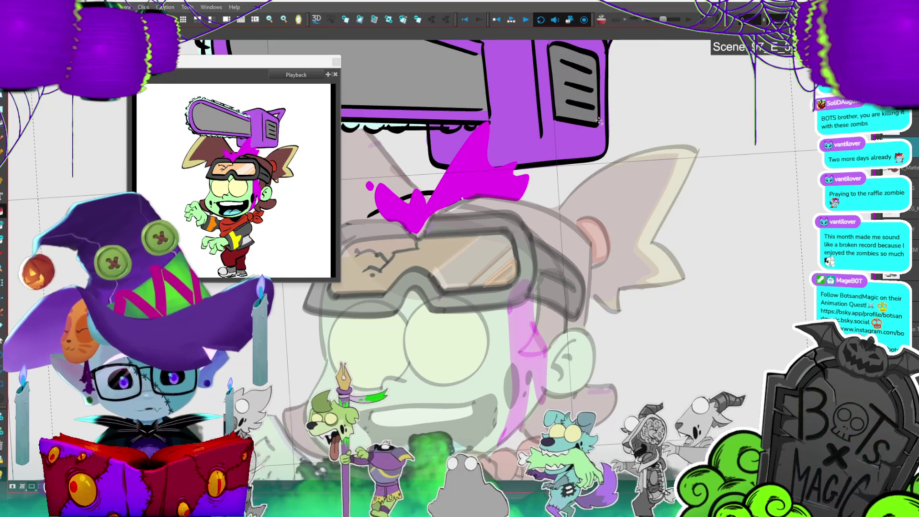
{"action": "key", "text": "."}
- Select the vent outline and stripes on the flung-up chainsaw and fill the panel dark grey
{"action": "key", "text": "comma"}
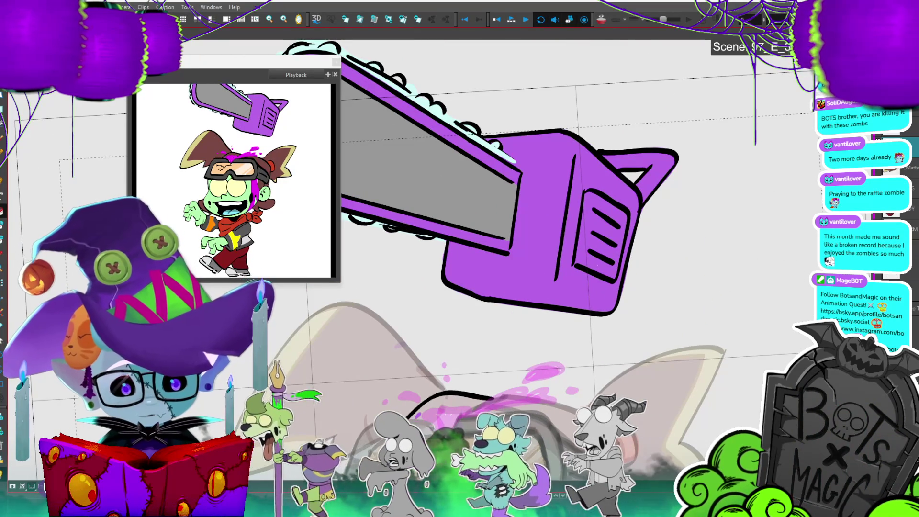
{"action": "left_click", "coordinate": [585, 285]}
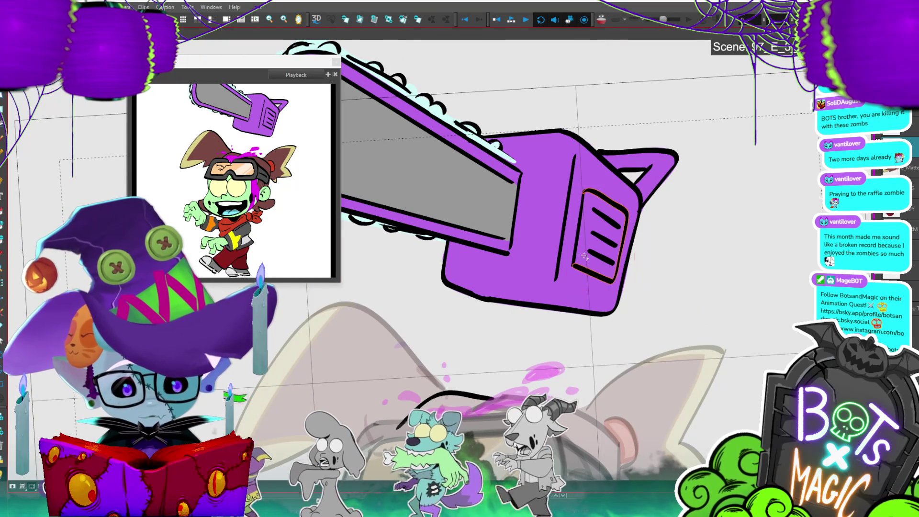
{"action": "key", "text": "."}
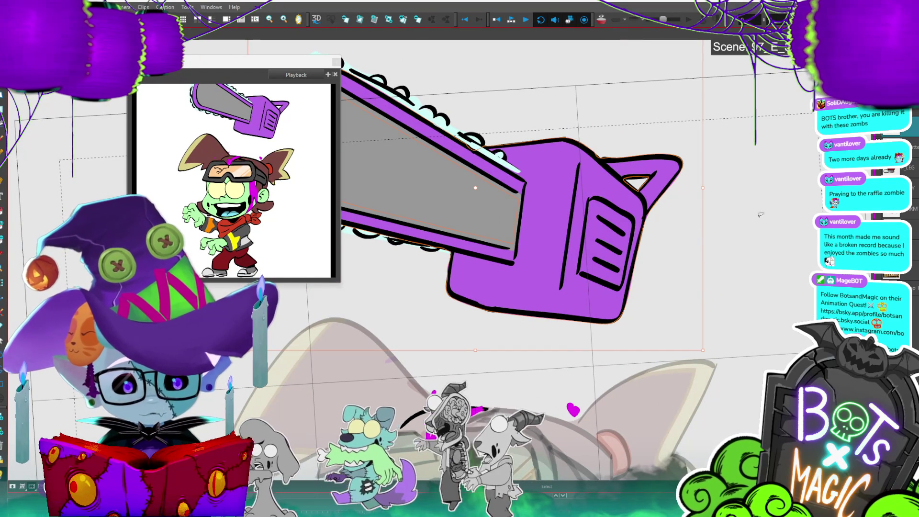
{"action": "key", "text": "comma"}
{"action": "key", "text": "period"}
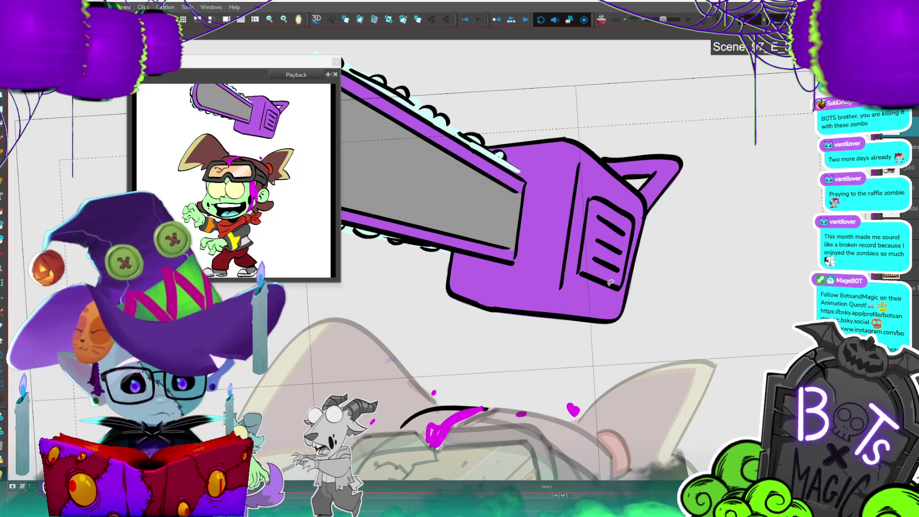
{"action": "left_click", "coordinate": [612, 282]}
{"action": "key", "text": "alt+i"}
{"action": "left_click", "coordinate": [606, 270]}
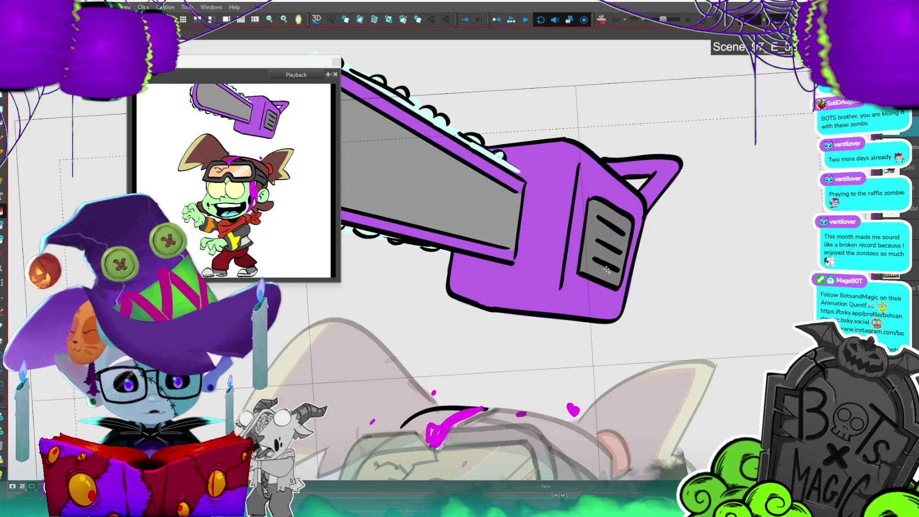
- Select the vent on the neighbouring drawing and fill it dark grey
{"action": "key", "text": "period"}
{"action": "key", "text": "comma"}
{"action": "key", "text": "comma"}
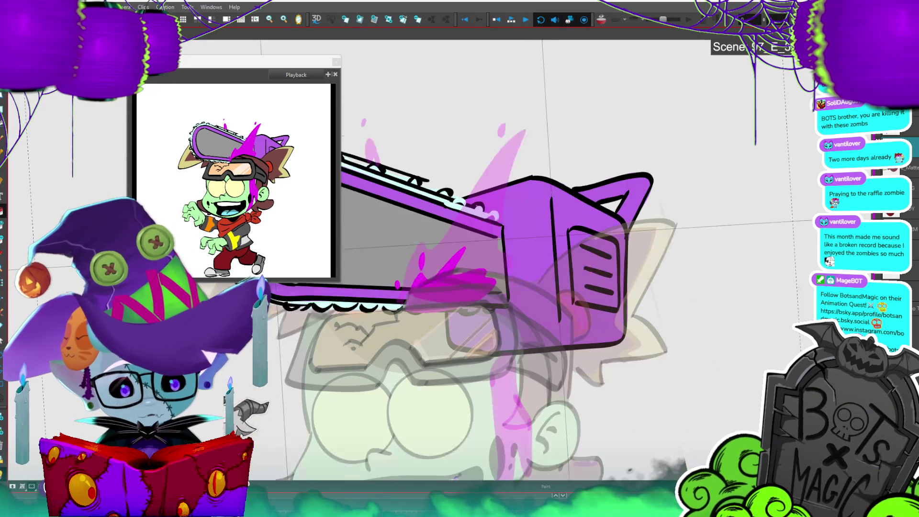
{"action": "key", "text": "alt+s"}
{"action": "left_click", "coordinate": [599, 287]}
{"action": "key", "text": "alt+i"}
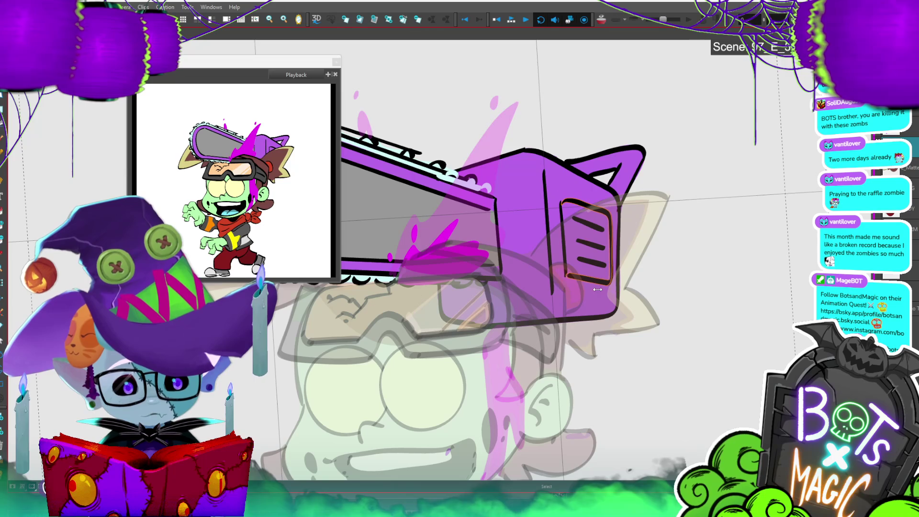
{"action": "left_click", "coordinate": [582, 244]}
- On the next frame, select the vent and paint its remaining area dark grey
{"action": "key", "text": "period"}
{"action": "key", "text": "alt+s"}
{"action": "left_click", "coordinate": [587, 236]}
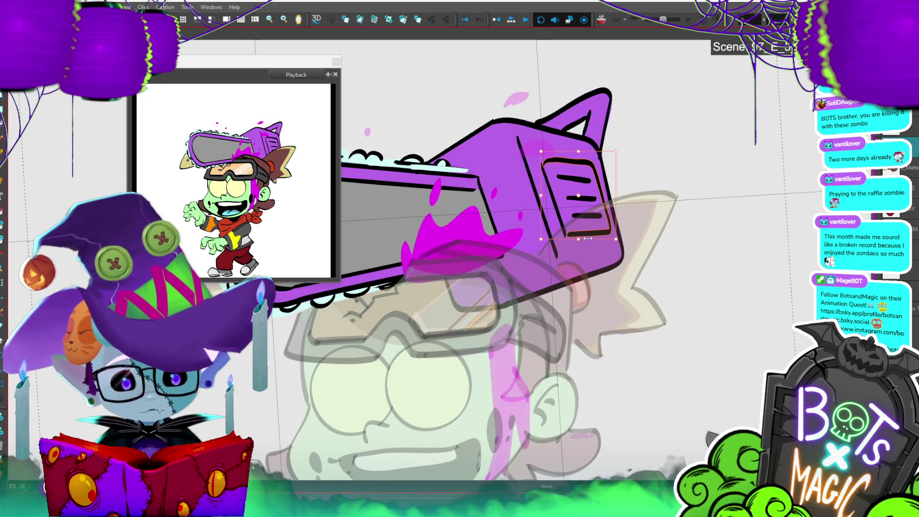
{"action": "left_click_drag", "start_coordinate": [589, 238], "coordinate": [593, 239]}
{"action": "key", "text": "alt+i"}
{"action": "left_click", "coordinate": [595, 239]}
{"action": "key", "text": "period"}
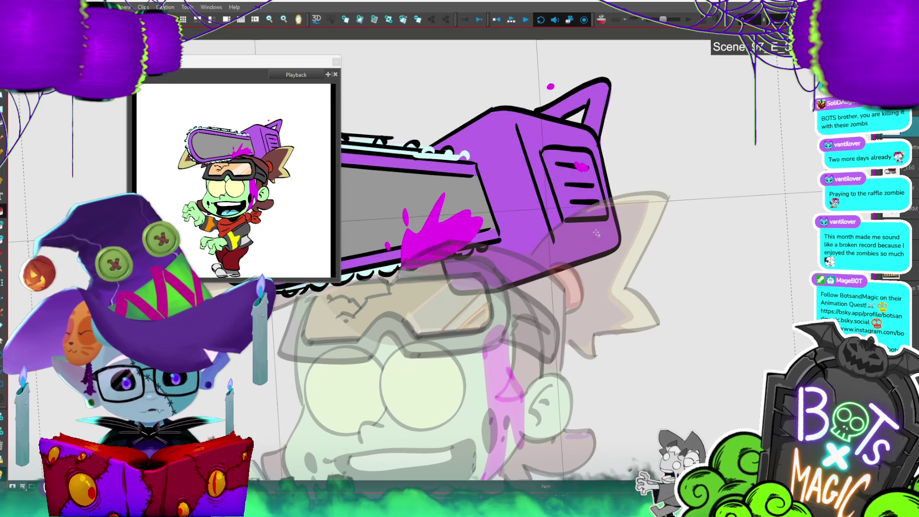
{"action": "key", "text": "alt+i"}
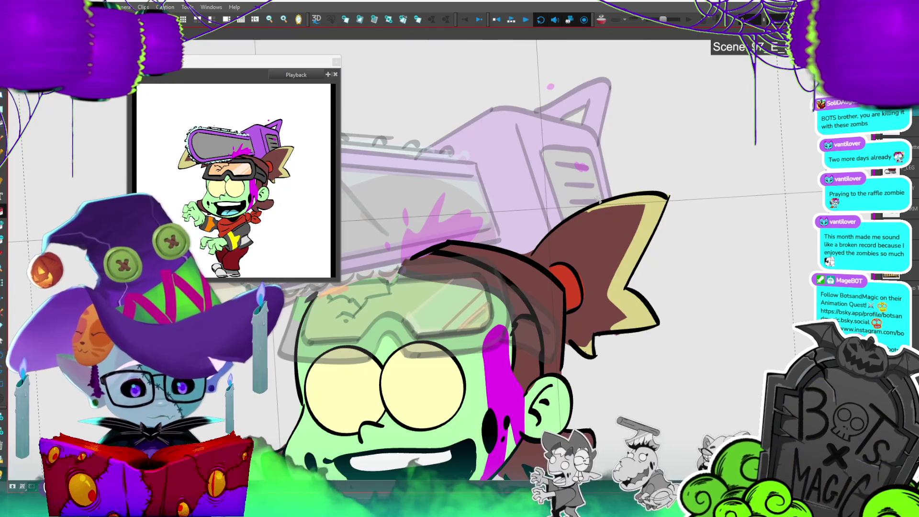
- Play and stop the chainsaw-hit preview, then step forward two drawings and zoom in slightly
{"action": "key", "text": "period"}
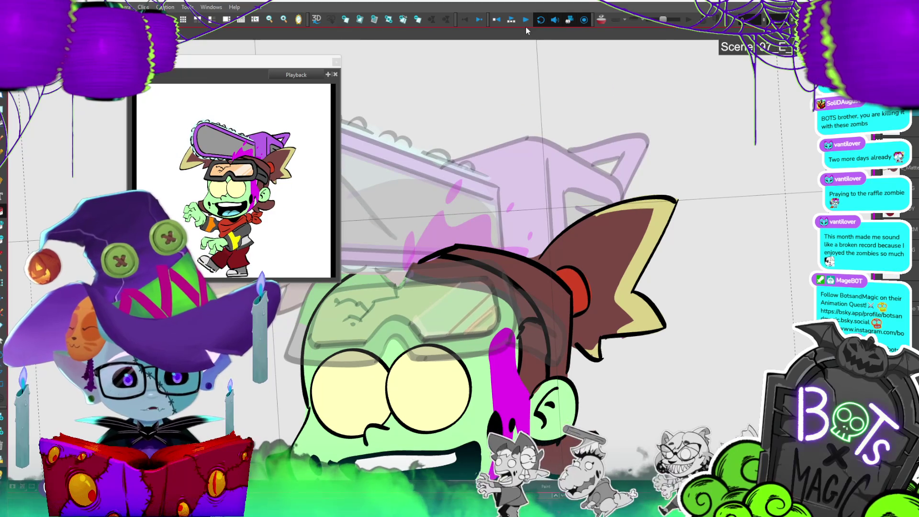
{"action": "left_click", "coordinate": [511, 20]}
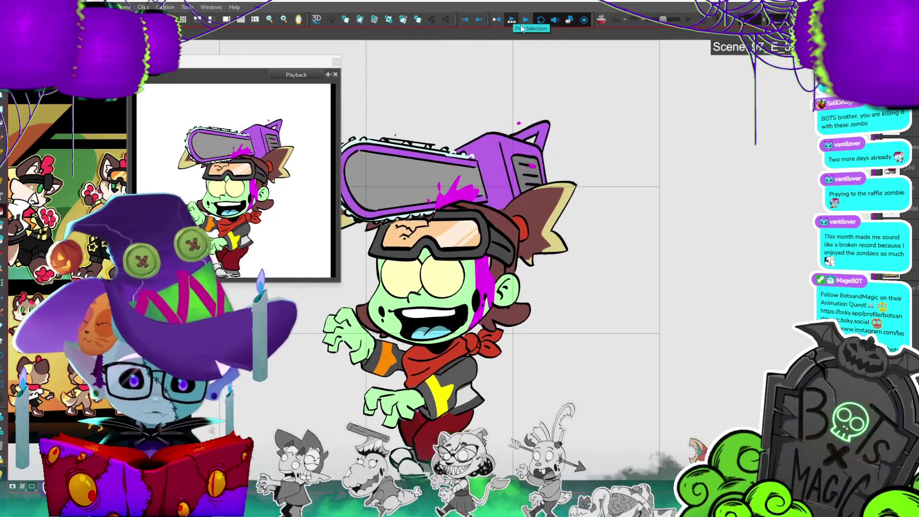
{"action": "left_click", "coordinate": [511, 19]}
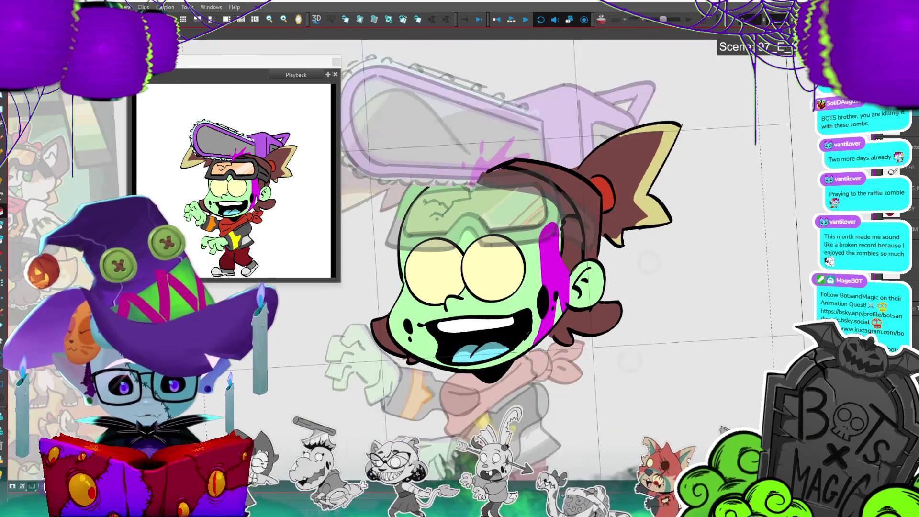
{"action": "key", "text": "period"}
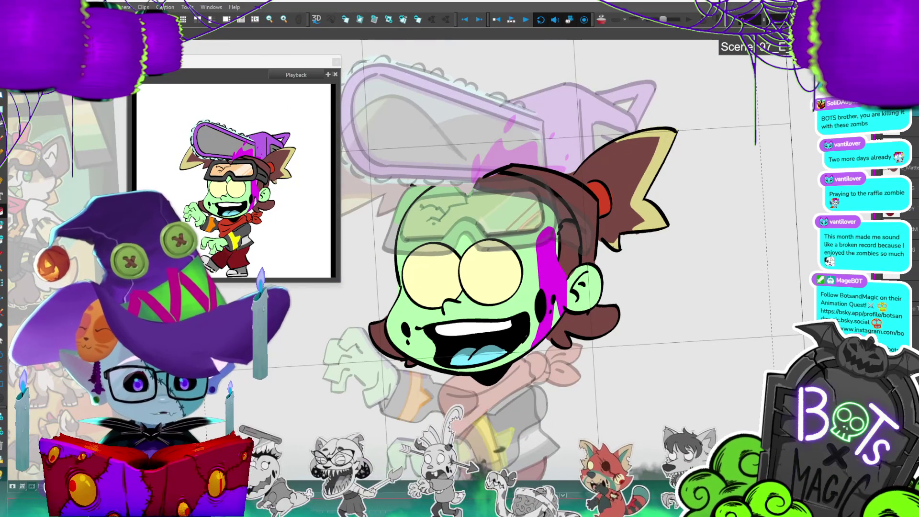
{"action": "key", "text": "period"}
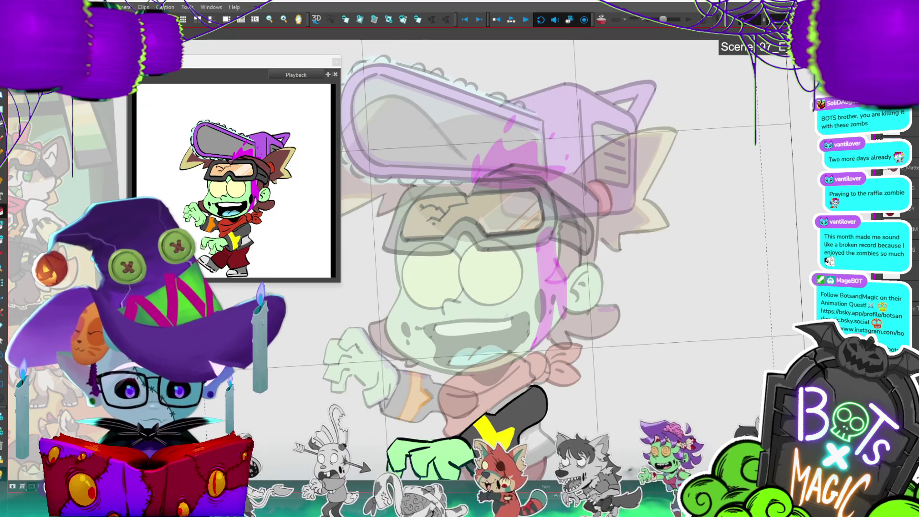
{"action": "key", "text": "2"}
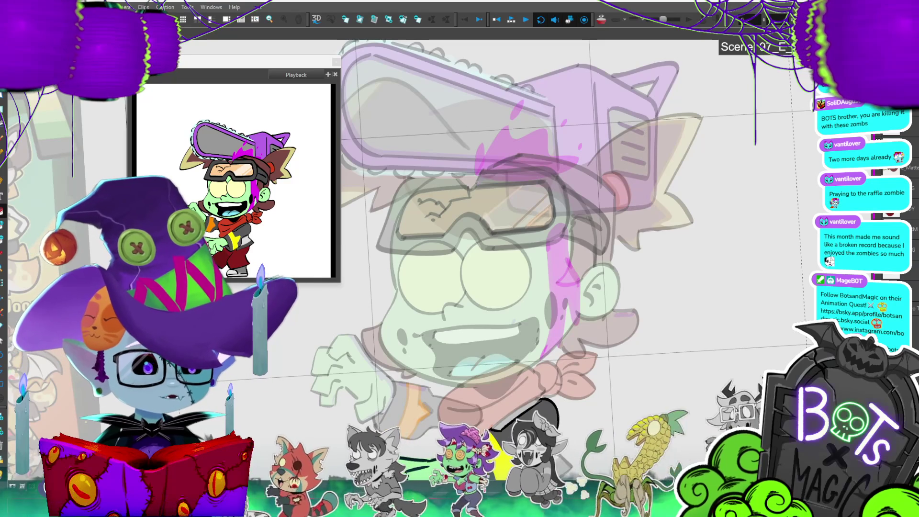
{"action": "left_click", "coordinate": [3, 464]}
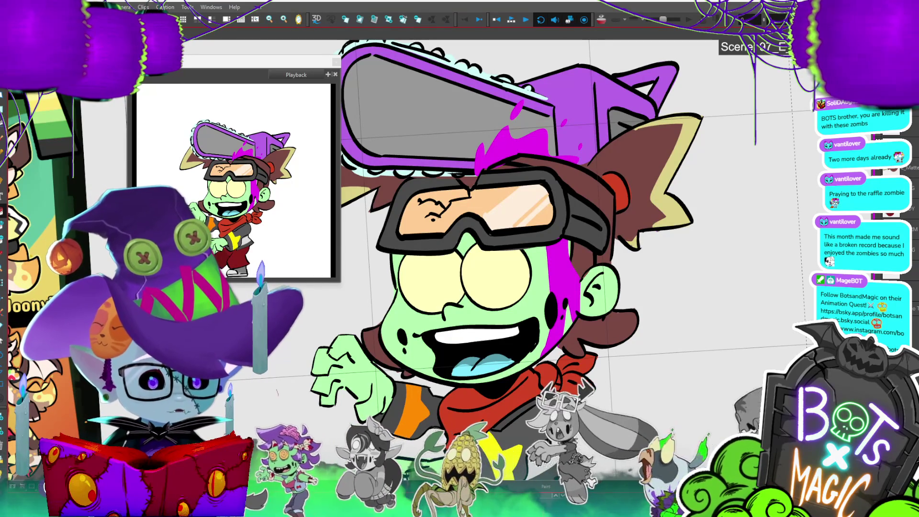
- Save the project with Ctrl+S, step through two drawings, and briefly check Task Manager
{"action": "left_click", "coordinate": [522, 508]}
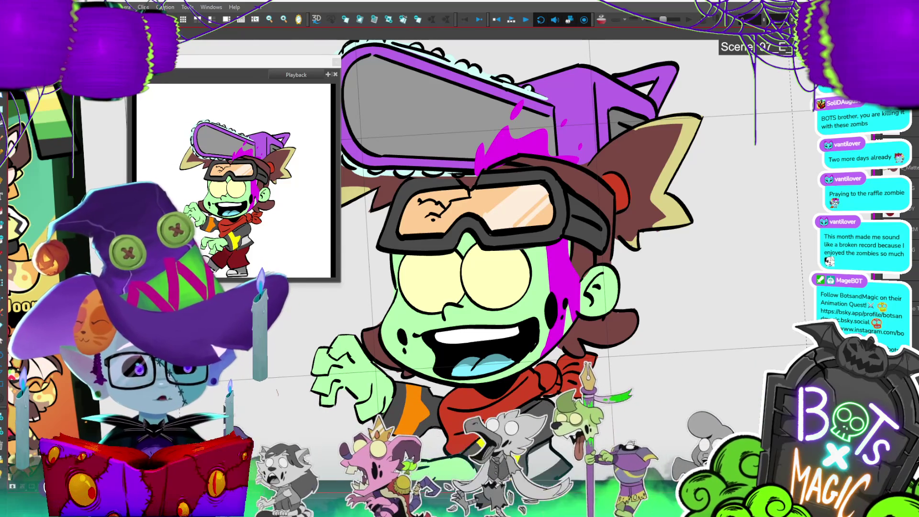
{"action": "key", "text": "ctrl+s"}
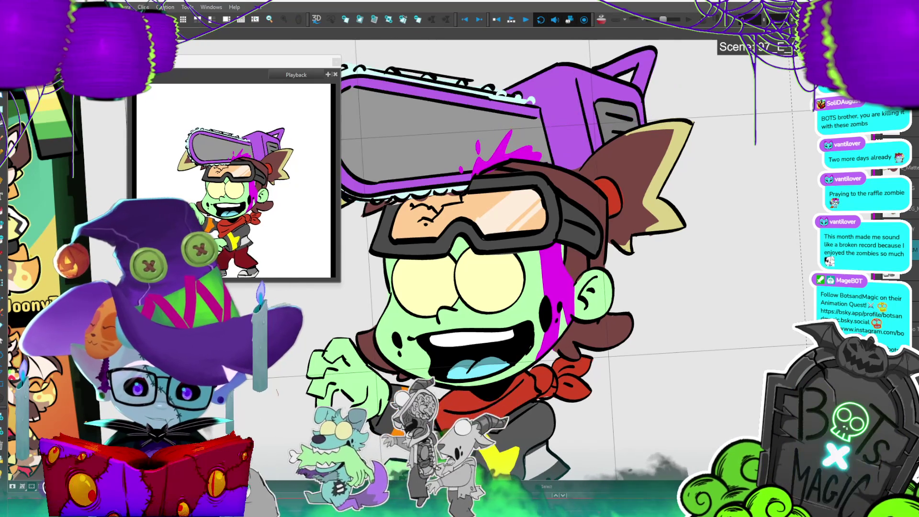
{"action": "key", "text": "."}
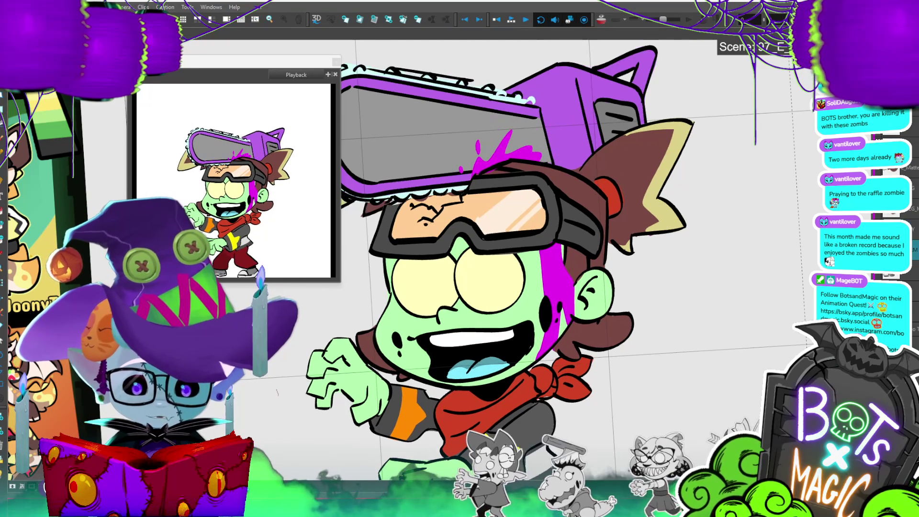
{"action": "key", "text": "period"}
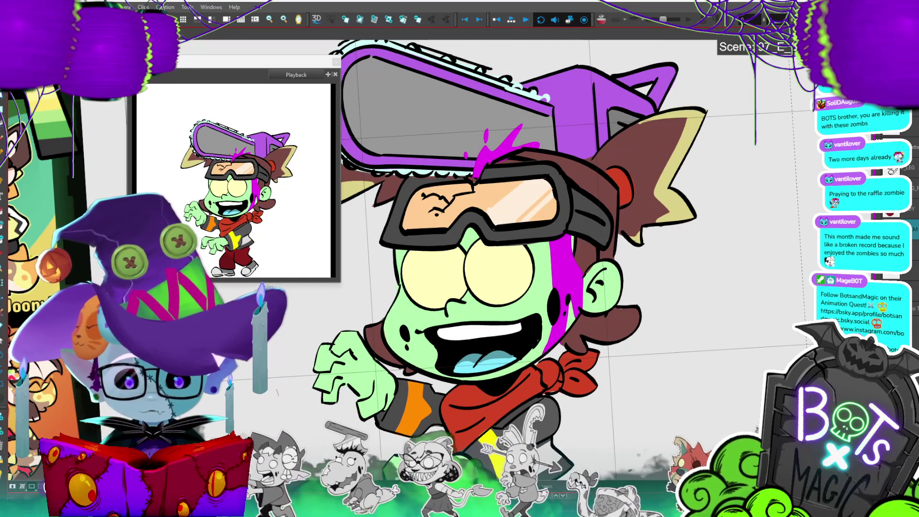
{"action": "key", "text": "ctrl+shift+Escape"}
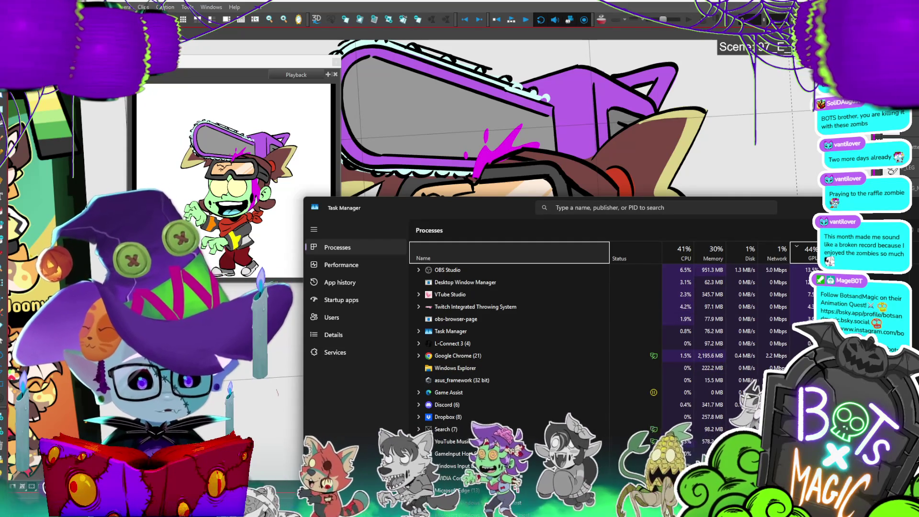
{"action": "key", "text": "alt+F4"}
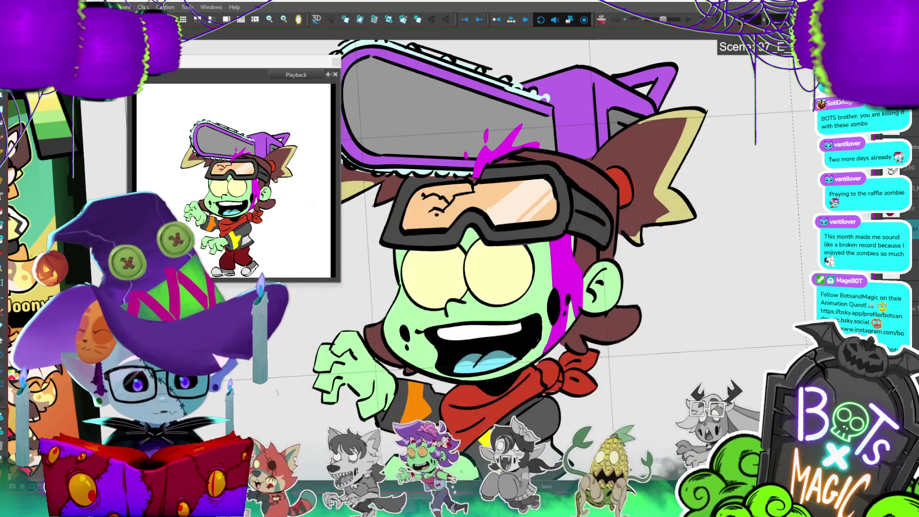